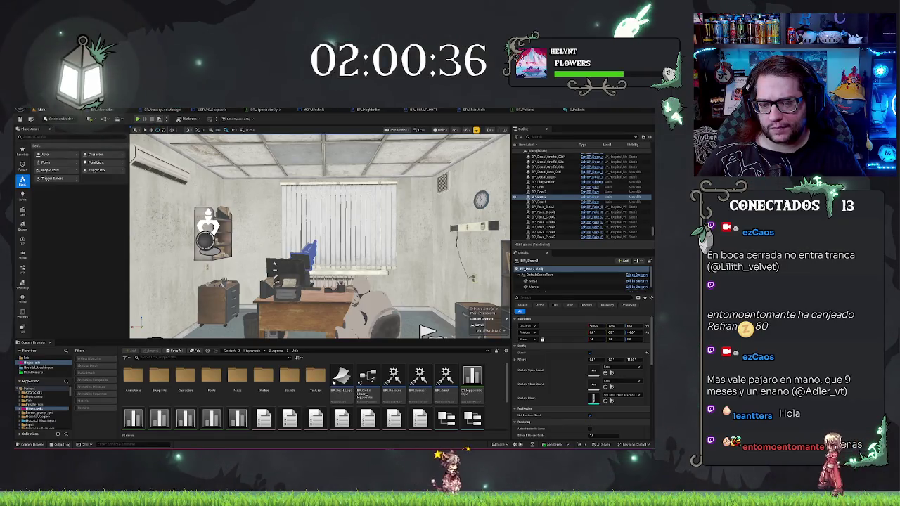
Browse to SittingAnimations > Blueprints and open the BP_GalleryCharacter blueprint.
{"action": "left_click", "coordinate": [44, 412]}
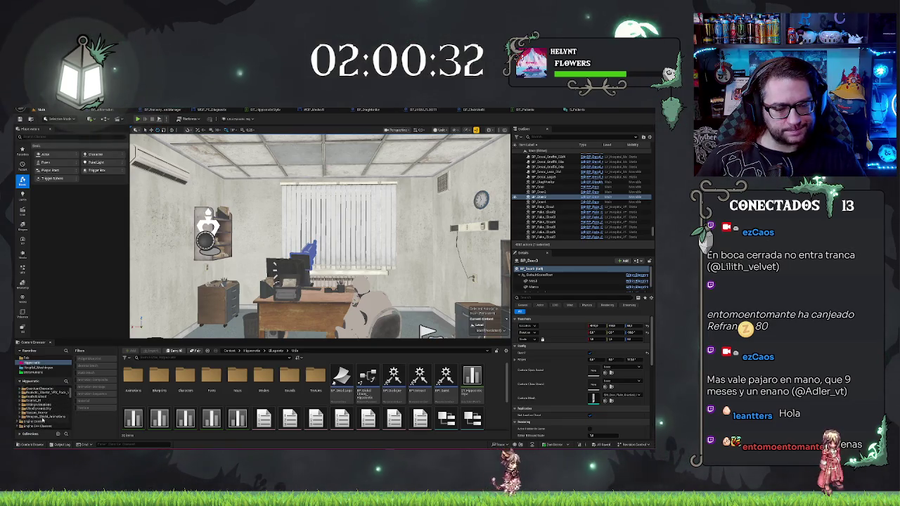
{"action": "left_click", "coordinate": [44, 417]}
{"action": "left_click", "coordinate": [37, 408]}
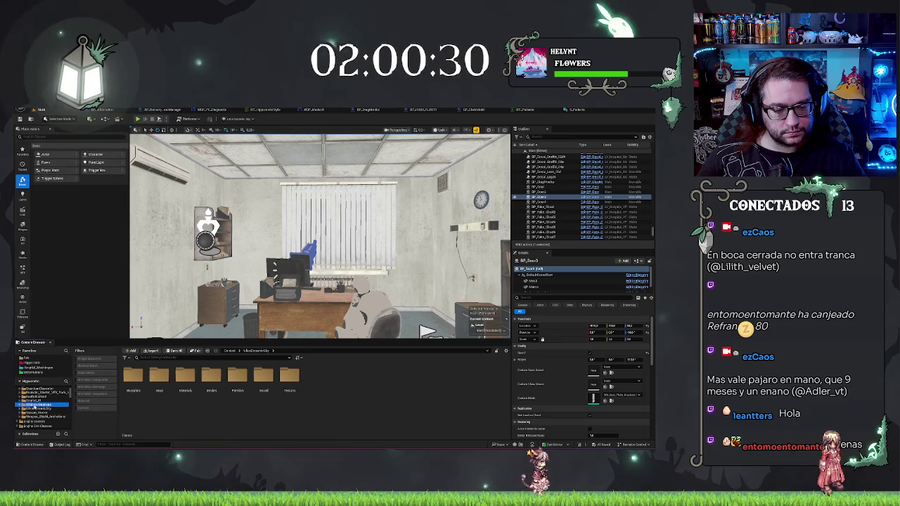
{"action": "left_click", "coordinate": [39, 413]}
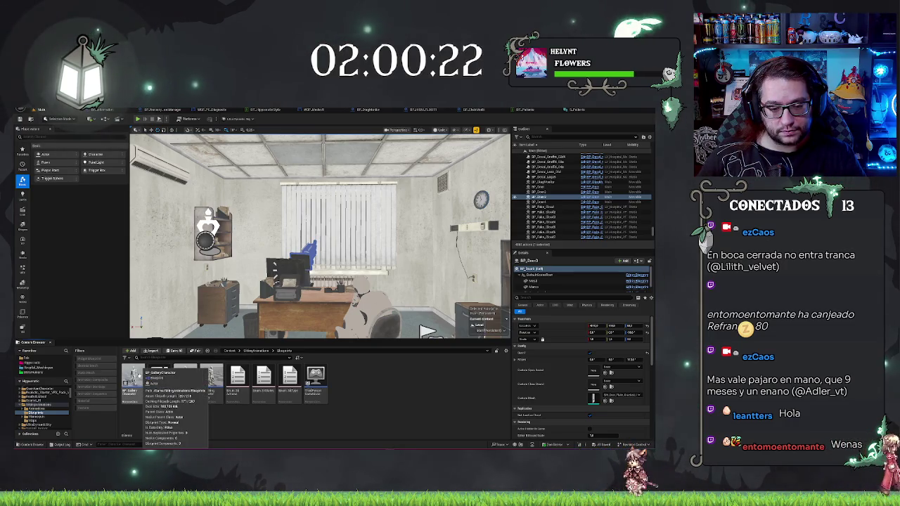
{"action": "left_click", "coordinate": [134, 379]}
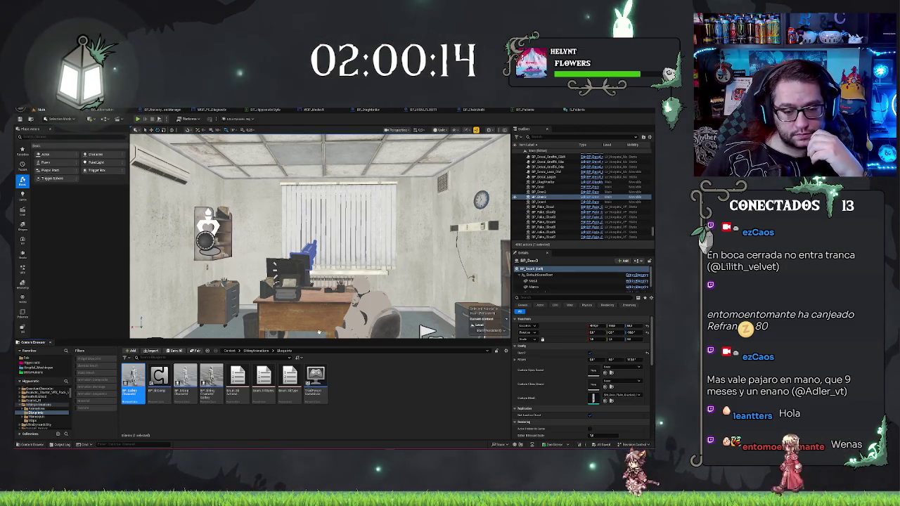
{"action": "double_click", "coordinate": [131, 394]}
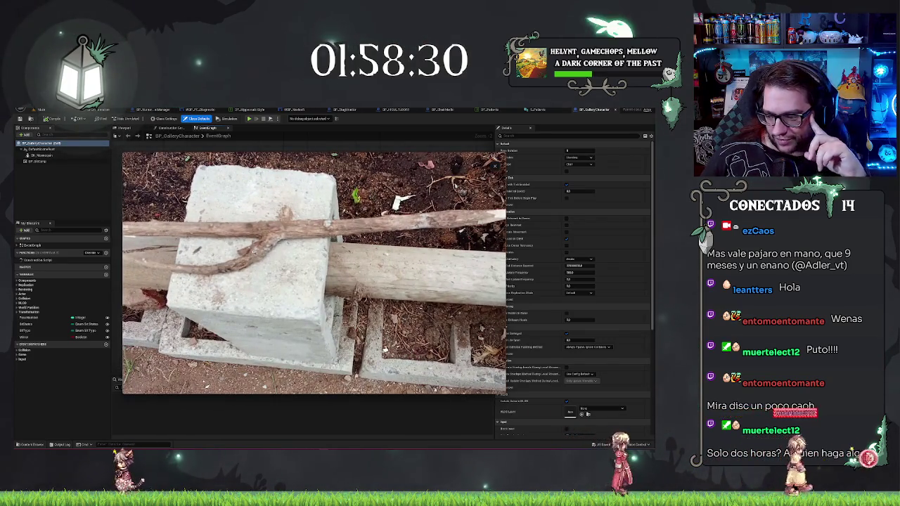
Flip through the shared concrete block and stick photos, then close the viewer.
{"action": "left_click", "coordinate": [260, 255]}
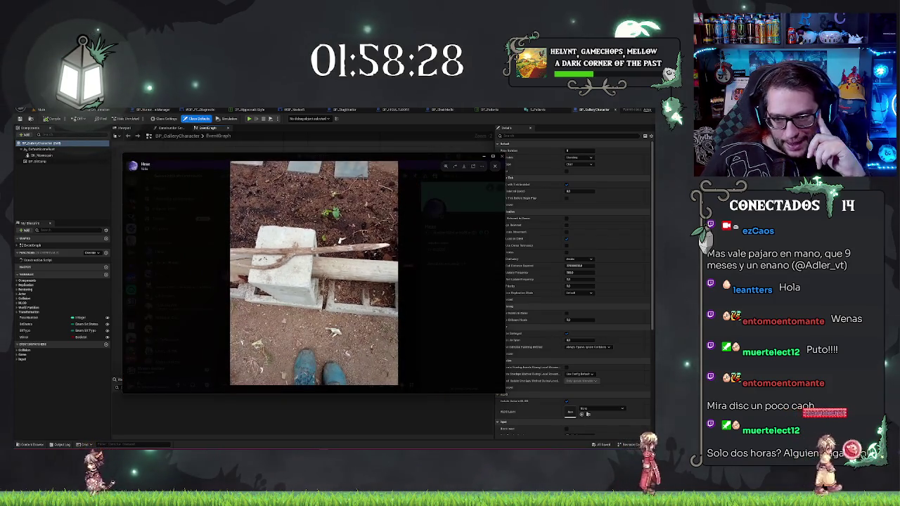
{"action": "key", "text": "Right"}
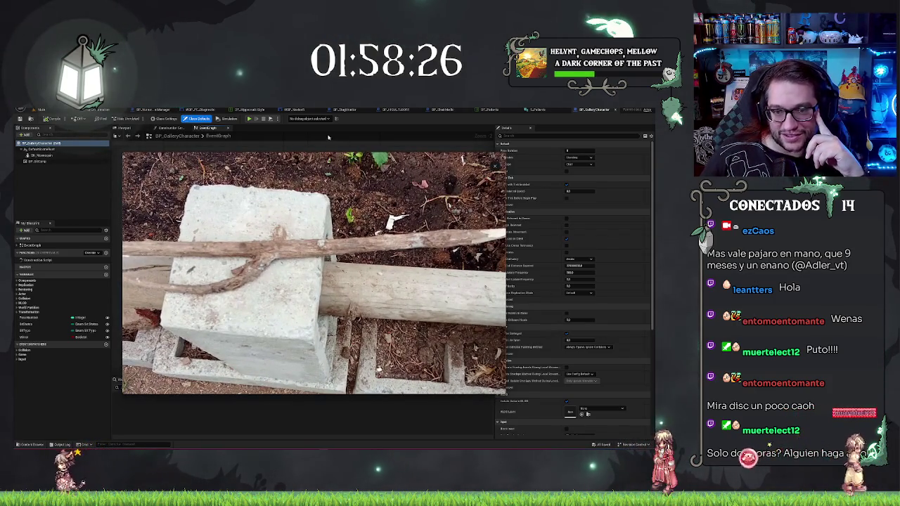
{"action": "key", "text": "Escape"}
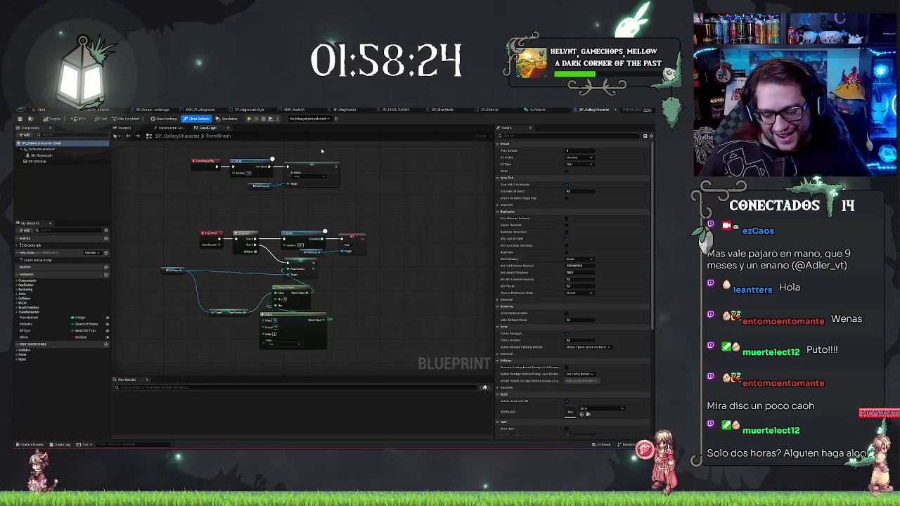
{"action": "key", "text": "alt+Tab"}
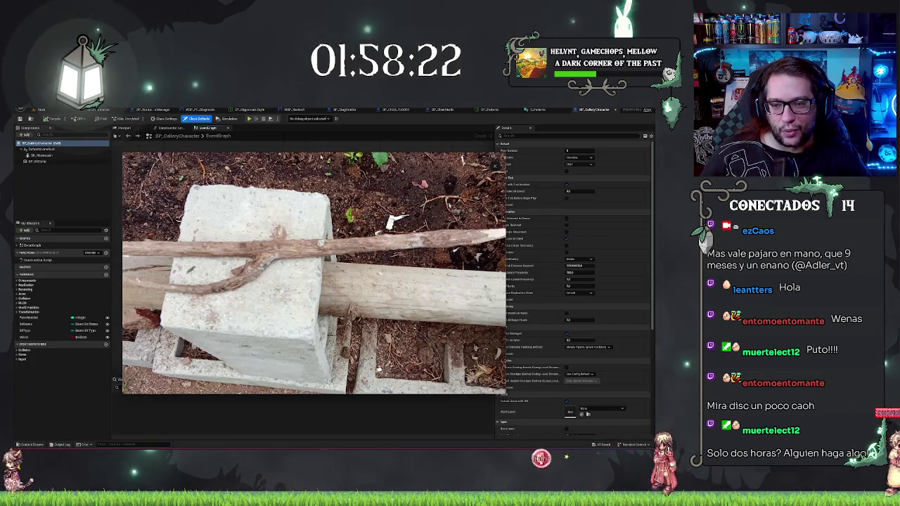
{"action": "key", "text": "Escape"}
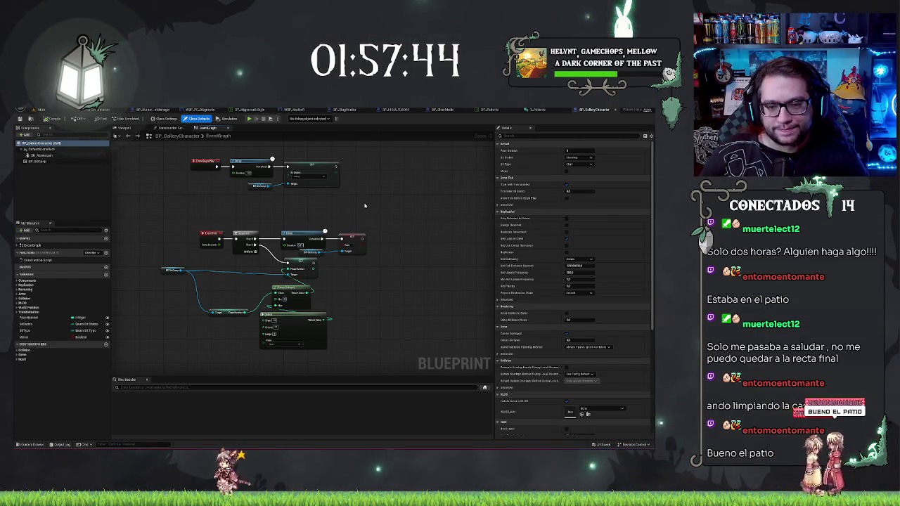
Pan the Event Graph and check the SET node's Sit State options without changing them.
{"action": "left_click_drag", "start_coordinate": [358, 203], "coordinate": [376, 203]}
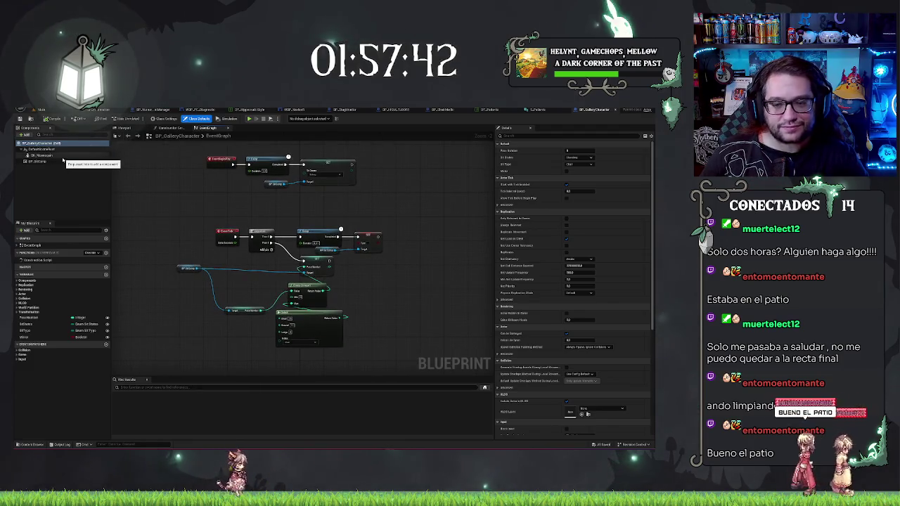
{"action": "scroll", "coordinate": [236, 208], "scroll_direction": "up", "scroll_amount": 1}
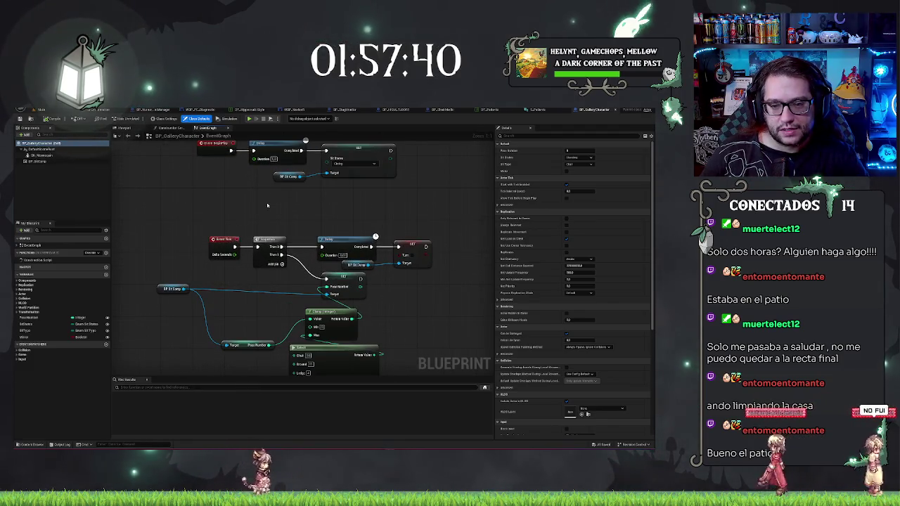
{"action": "mouse_move", "coordinate": [366, 201]}
{"action": "left_mouse_down"}
{"action": "mouse_move", "coordinate": [310, 275]}
{"action": "mouse_move", "coordinate": [346, 246]}
{"action": "left_mouse_up"}
{"action": "left_click", "coordinate": [334, 209]}
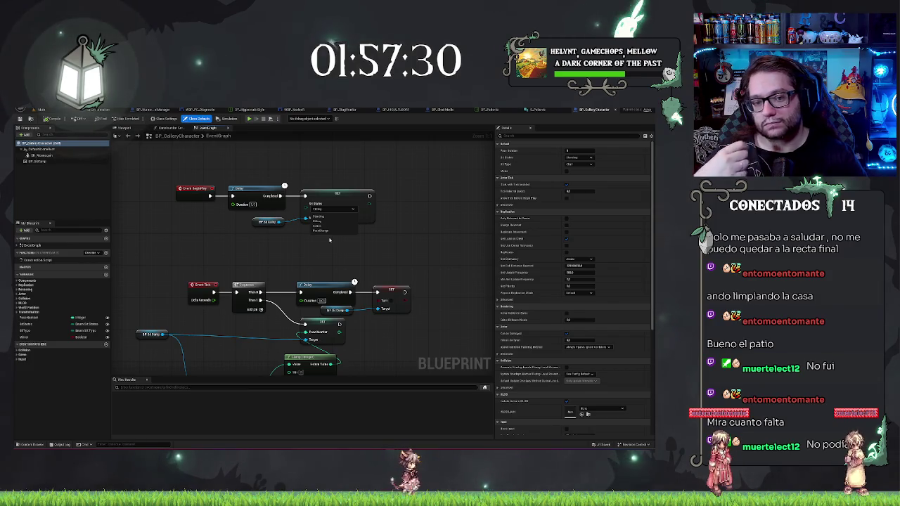
{"action": "left_click", "coordinate": [320, 247]}
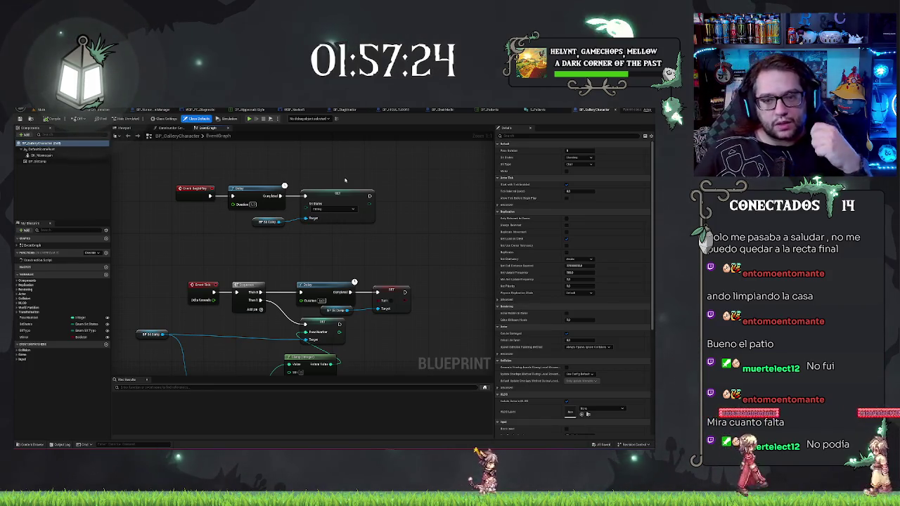
Inspect the Event Tick node, mesh component and Select node's enum options, leaving them unchanged.
{"action": "left_click_drag", "start_coordinate": [373, 261], "coordinate": [369, 178]}
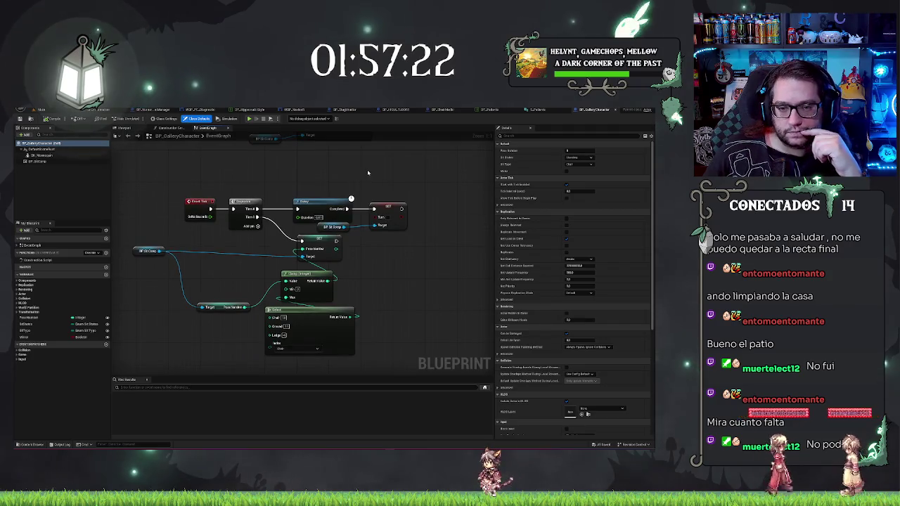
{"action": "left_click", "coordinate": [200, 203]}
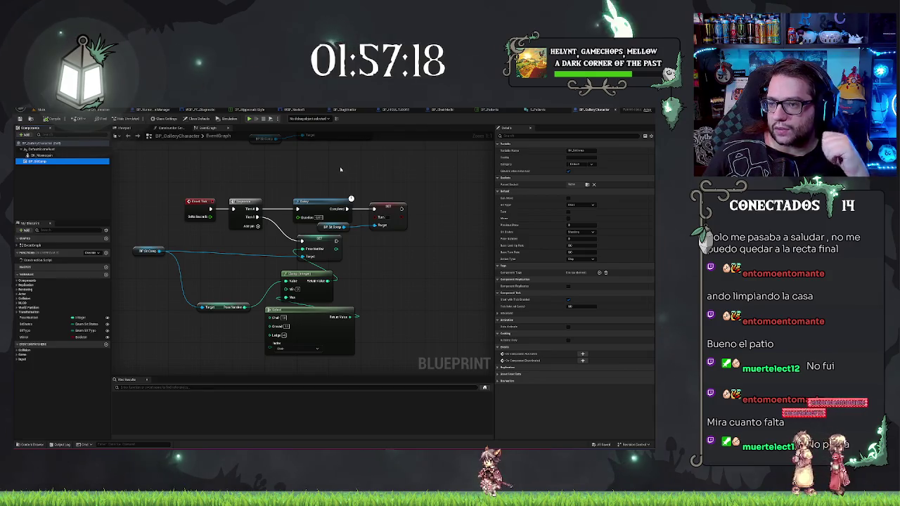
{"action": "left_click", "coordinate": [49, 155]}
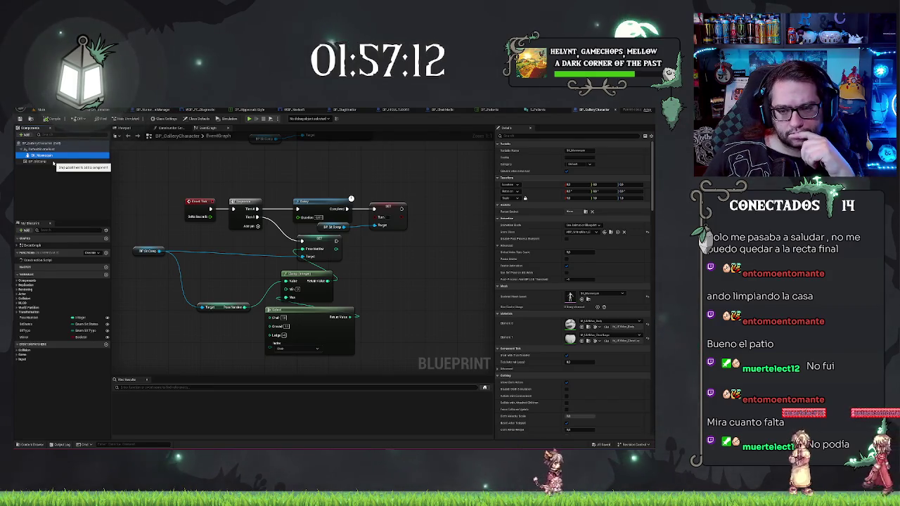
{"action": "left_click", "coordinate": [376, 282]}
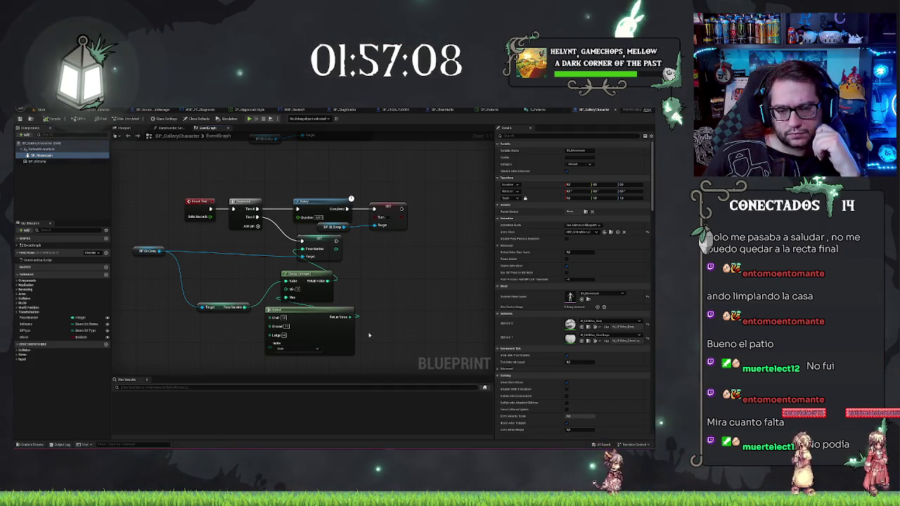
{"action": "left_click", "coordinate": [299, 349]}
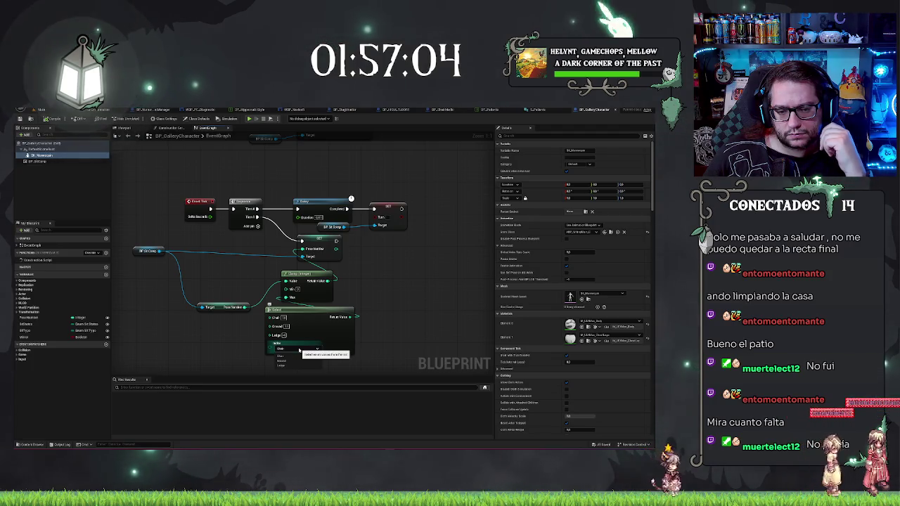
{"action": "left_click", "coordinate": [207, 349]}
{"action": "left_click_drag", "start_coordinate": [207, 348], "coordinate": [235, 352]}
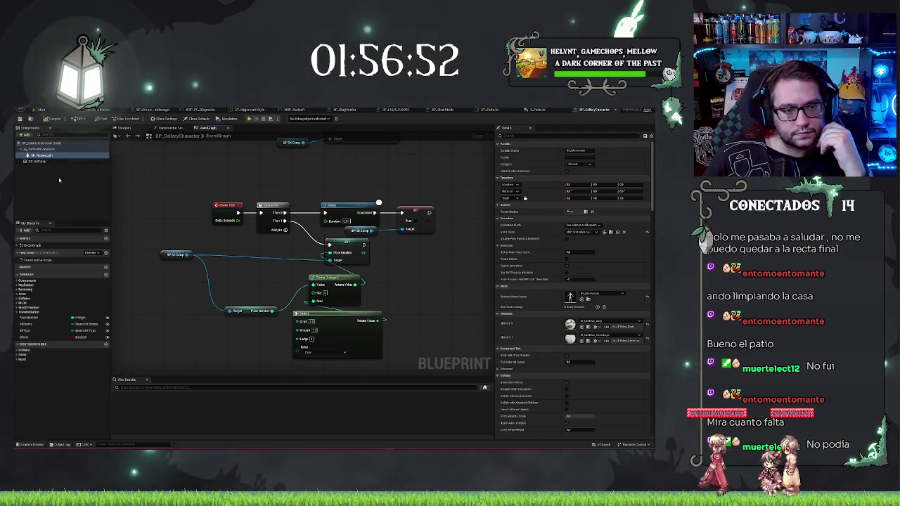
Select BP_SitComp in the Components panel and bring up its context menu.
{"action": "left_click", "coordinate": [39, 161]}
{"action": "mouse_move", "coordinate": [364, 166]}
{"action": "left_mouse_down"}
{"action": "mouse_move", "coordinate": [272, 307]}
{"action": "mouse_move", "coordinate": [319, 279]}
{"action": "left_mouse_up"}
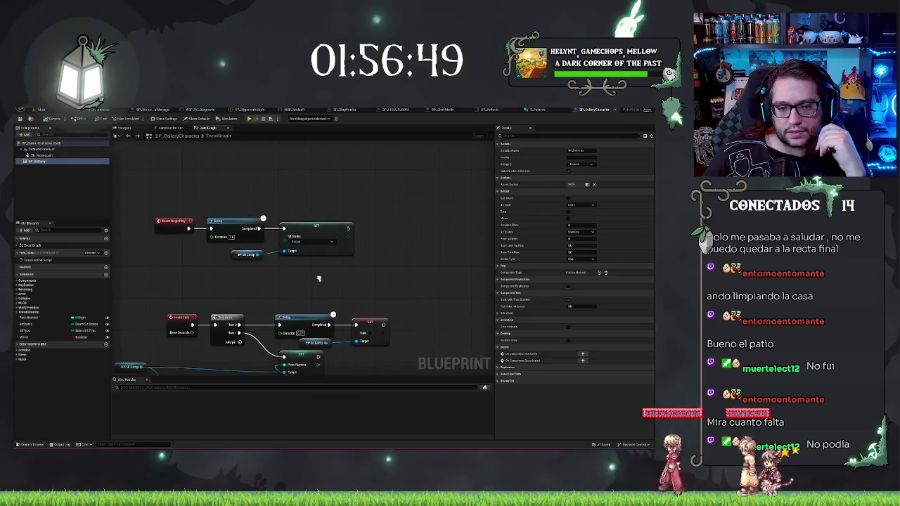
{"action": "right_click", "coordinate": [39, 160]}
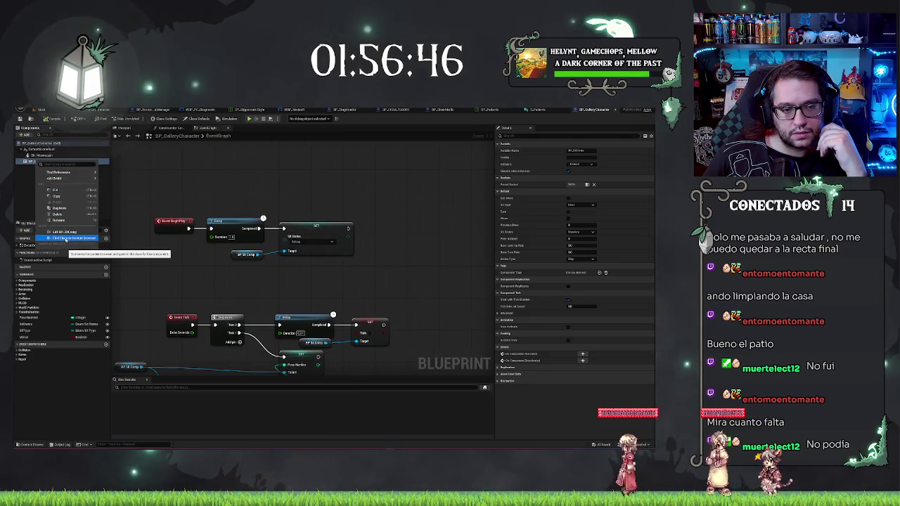
Open BP_SitComp's class blueprint, view its disabled event nodes, then return to BP_GalleryCharacter.
{"action": "left_click", "coordinate": [67, 239]}
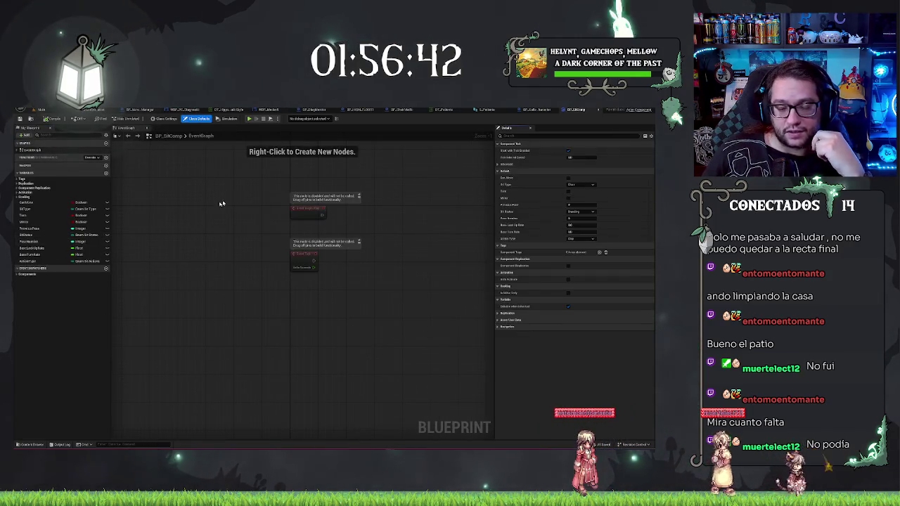
{"action": "left_click_drag", "start_coordinate": [221, 203], "coordinate": [109, 223]}
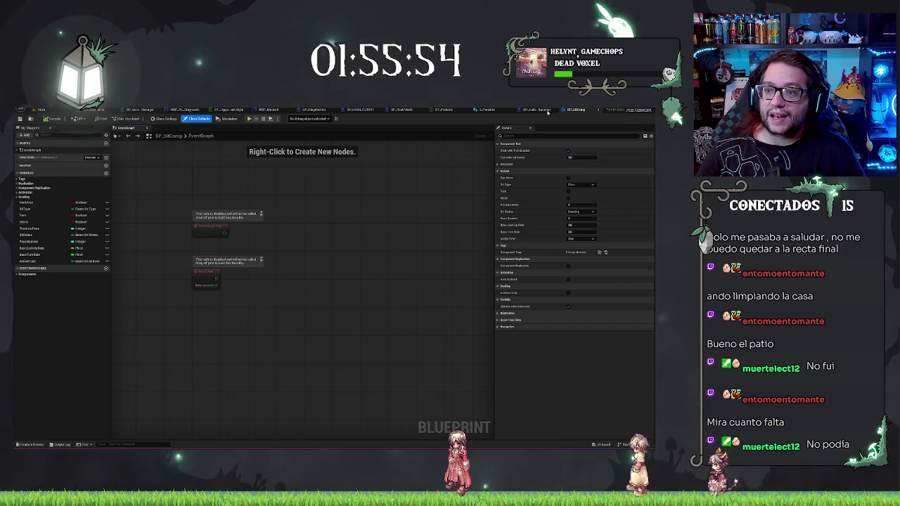
{"action": "left_click", "coordinate": [545, 110]}
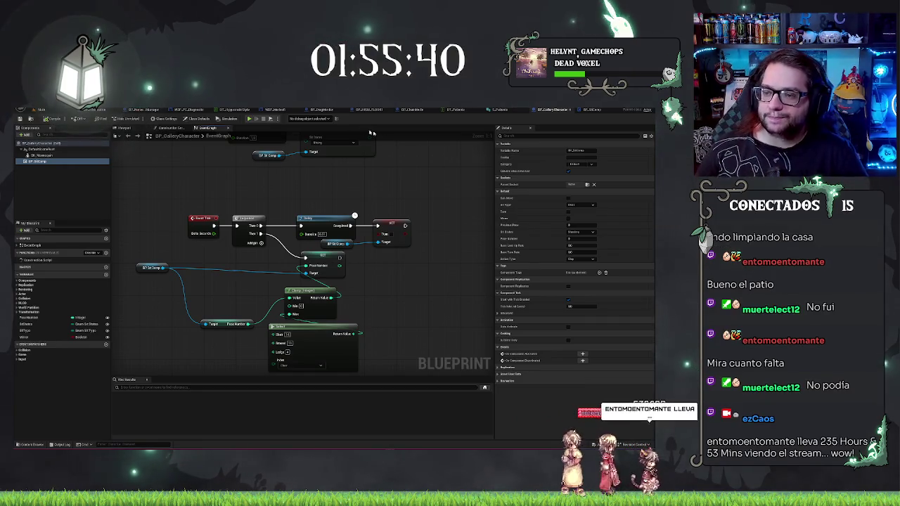
Review the sit component's settings, keeping Action Type set to Clip.
{"action": "left_click", "coordinate": [49, 155]}
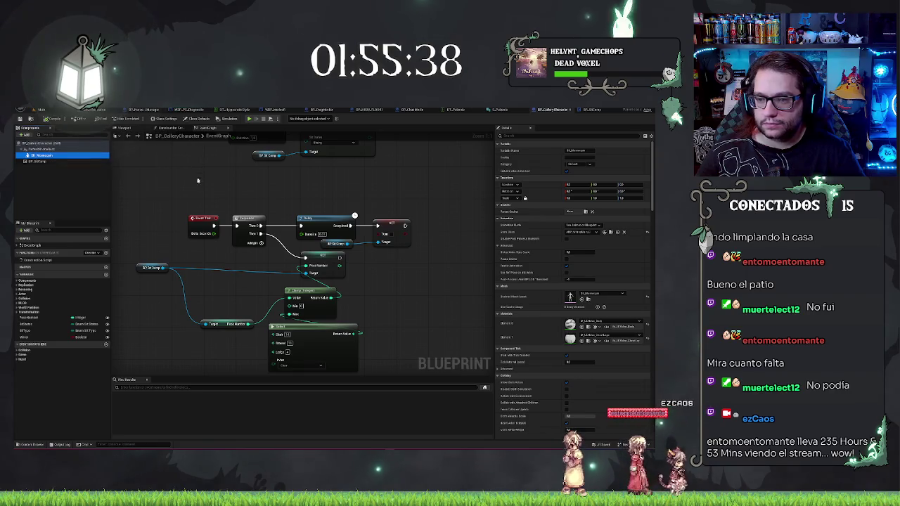
{"action": "left_click", "coordinate": [44, 161]}
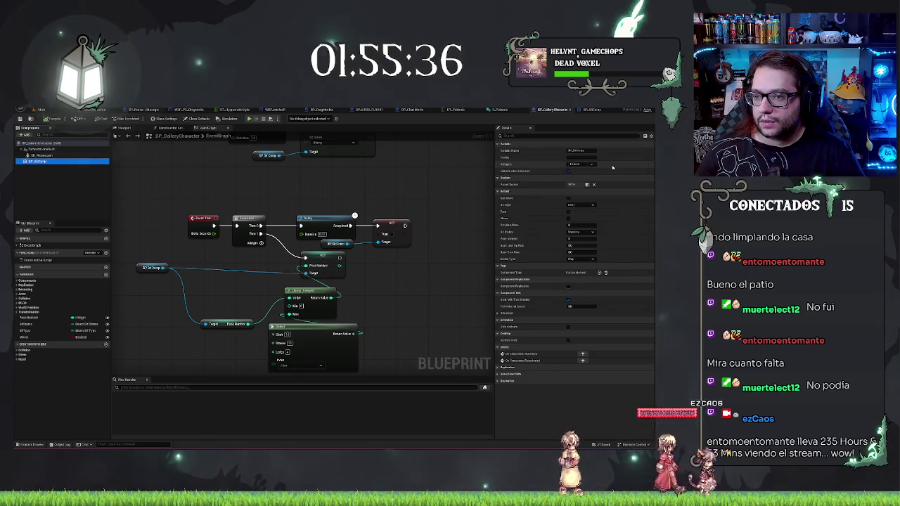
{"action": "left_click", "coordinate": [592, 204]}
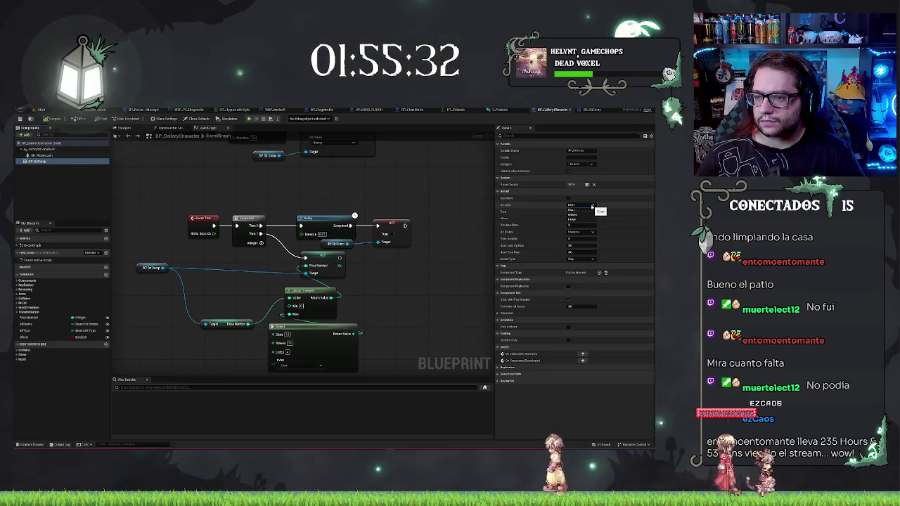
{"action": "left_click", "coordinate": [592, 208]}
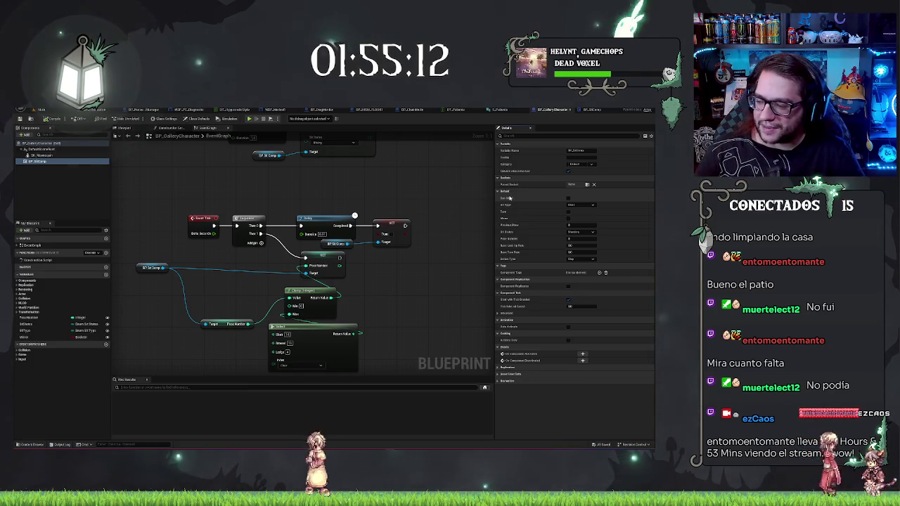
{"action": "left_click", "coordinate": [581, 260]}
{"action": "left_click", "coordinate": [582, 263]}
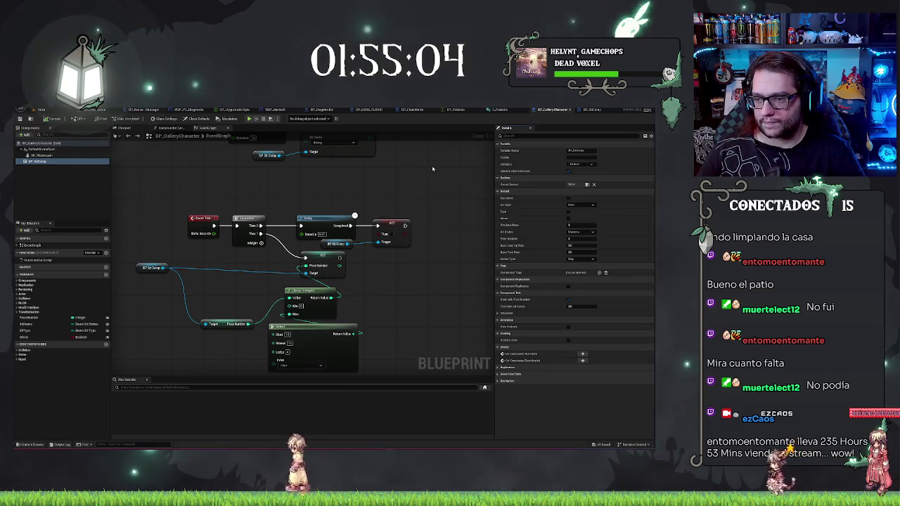
Adjust the event graph view, then switch back to the hospital office level.
{"action": "scroll", "coordinate": [422, 211], "scroll_direction": "up", "scroll_amount": 2}
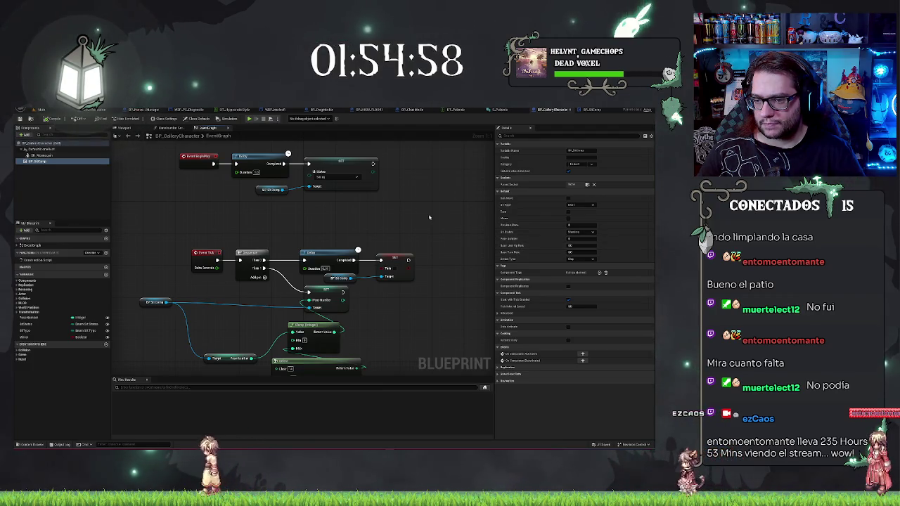
{"action": "left_click_drag", "start_coordinate": [421, 218], "coordinate": [419, 227]}
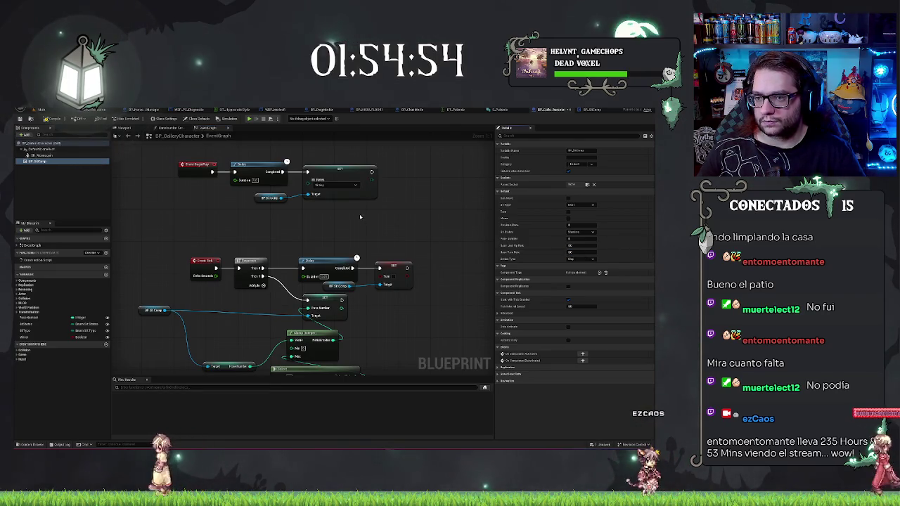
{"action": "left_click_drag", "start_coordinate": [360, 217], "coordinate": [401, 231]}
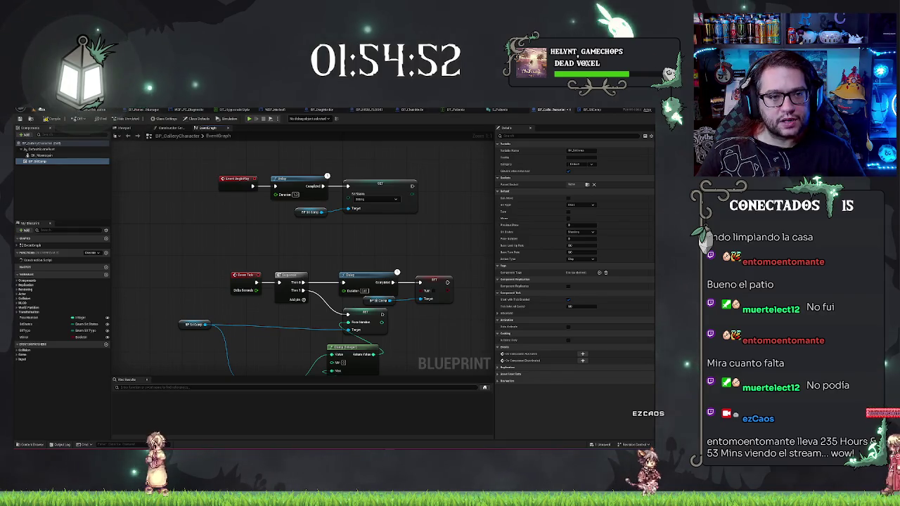
{"action": "left_click", "coordinate": [40, 110]}
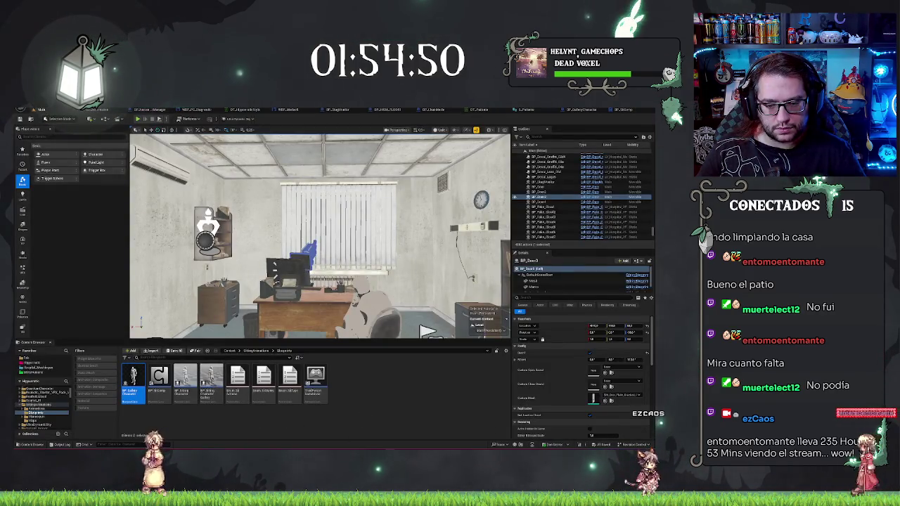
Load DemoMap from the Maps folder and run a short Play session.
{"action": "left_click", "coordinate": [43, 404]}
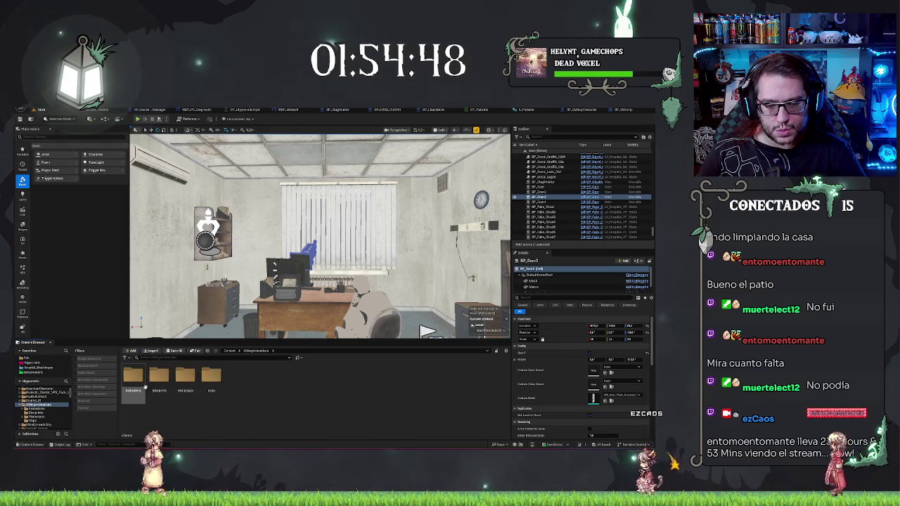
{"action": "double_click", "coordinate": [211, 376]}
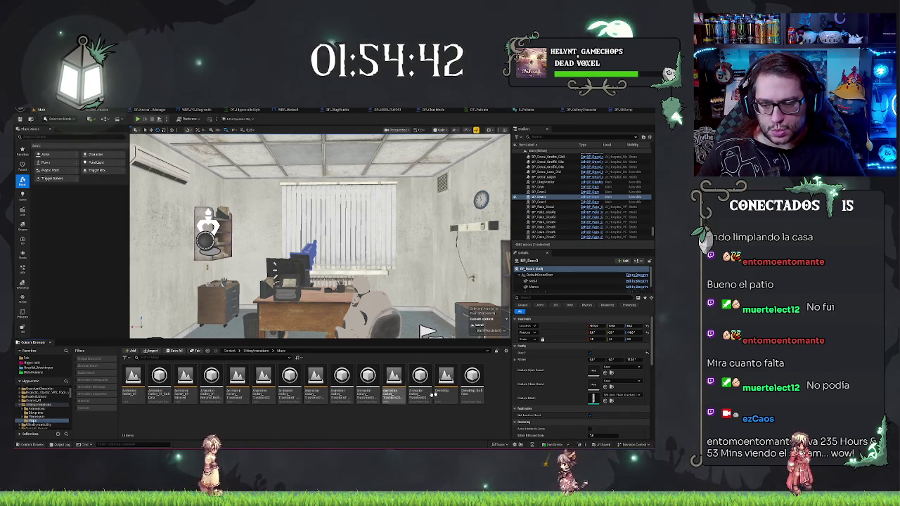
{"action": "double_click", "coordinate": [453, 388]}
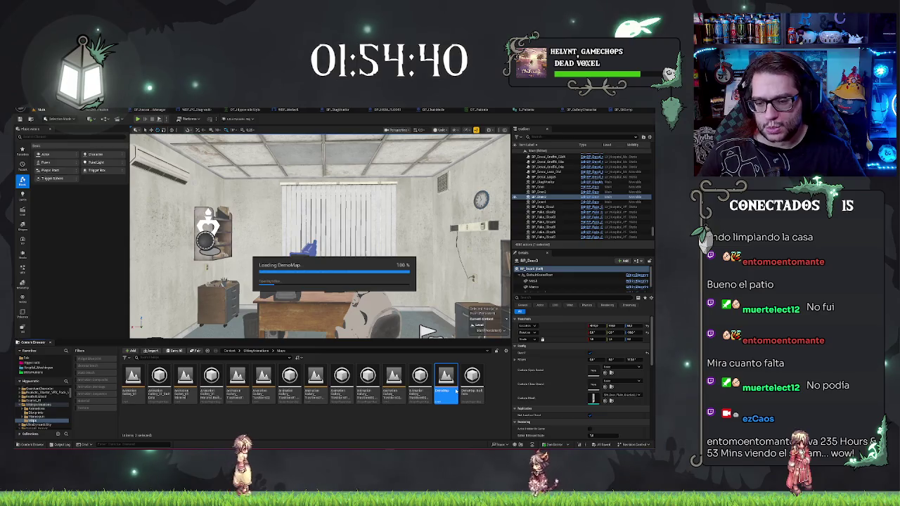
{"action": "key", "text": "alt+p"}
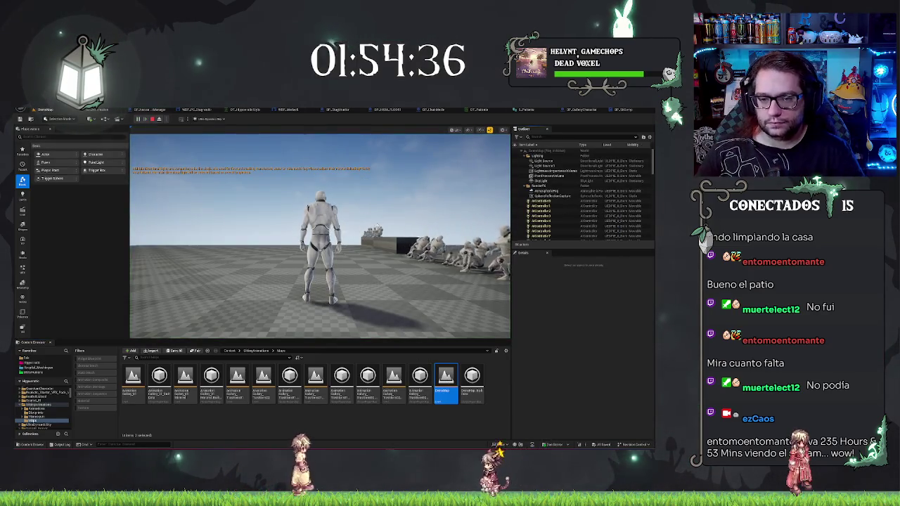
{"action": "left_click", "coordinate": [327, 210]}
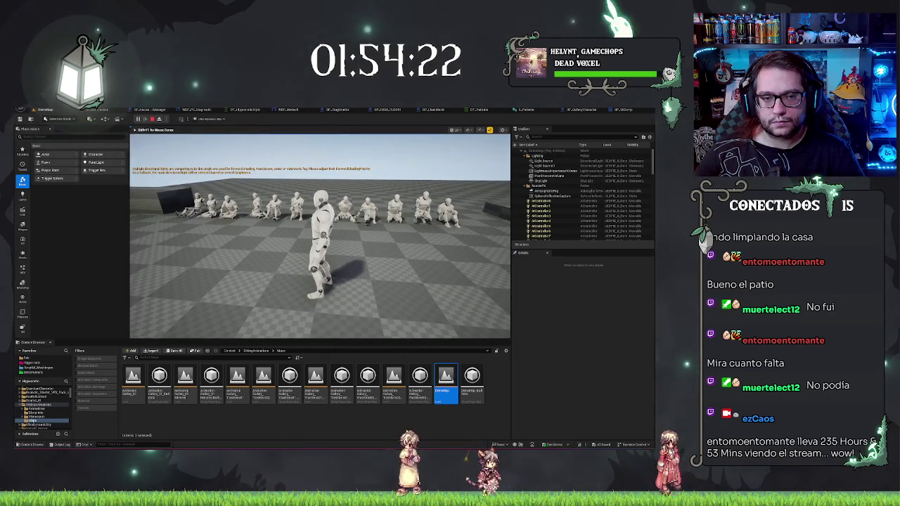
{"action": "key", "text": "Escape"}
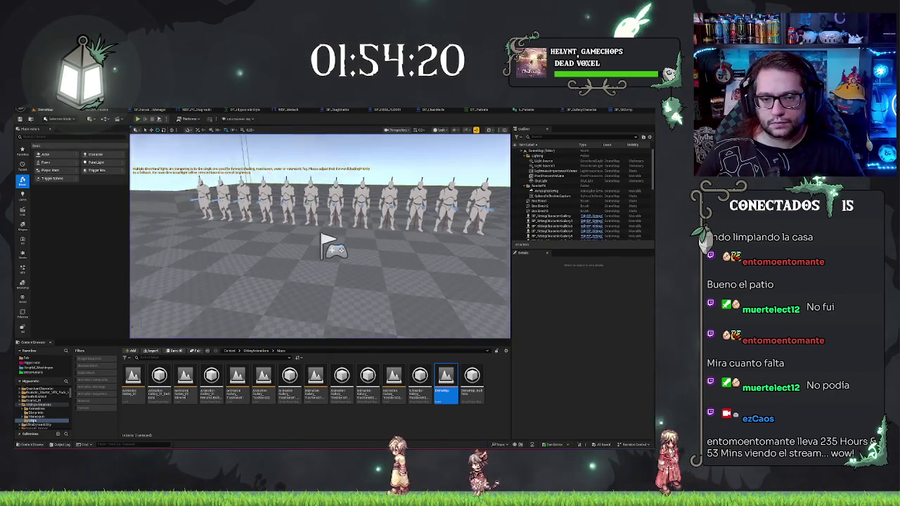
Play From Here on the floor, walk toward the seated characters, then stop and view BP_SitComp.
{"action": "left_click_drag", "start_coordinate": [277, 279], "coordinate": [278, 279]}
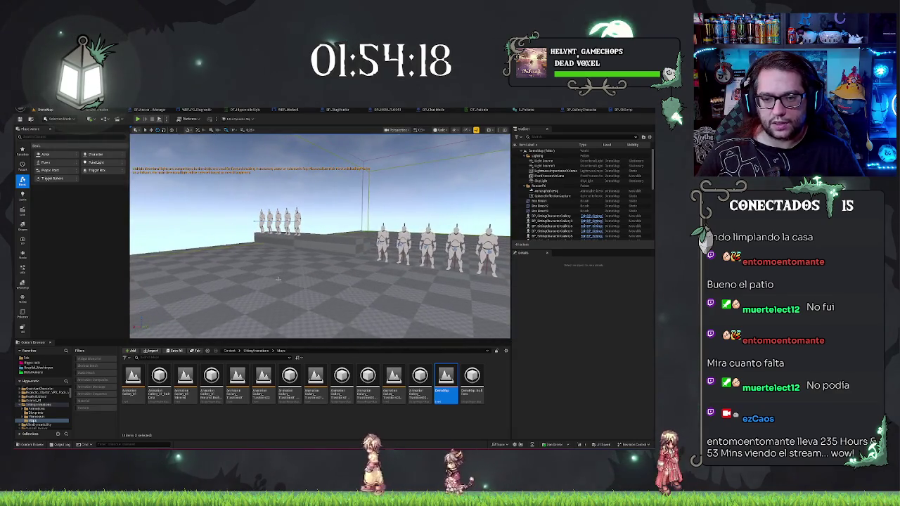
{"action": "right_click", "coordinate": [279, 282]}
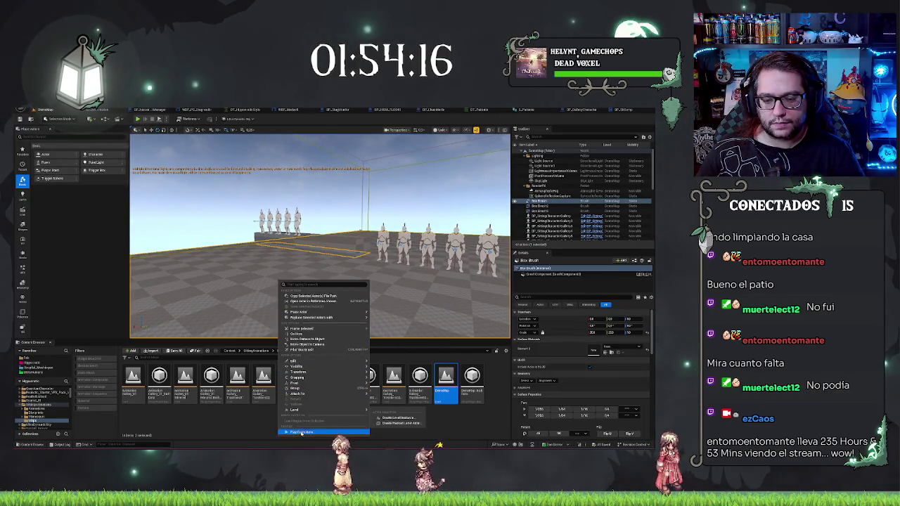
{"action": "left_click", "coordinate": [309, 424]}
{"action": "left_click", "coordinate": [298, 336]}
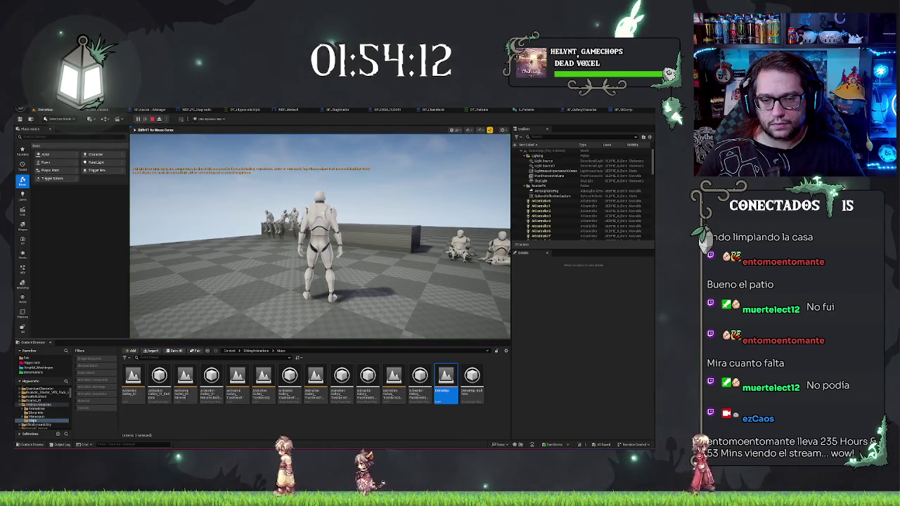
{"action": "key", "text": "w"}
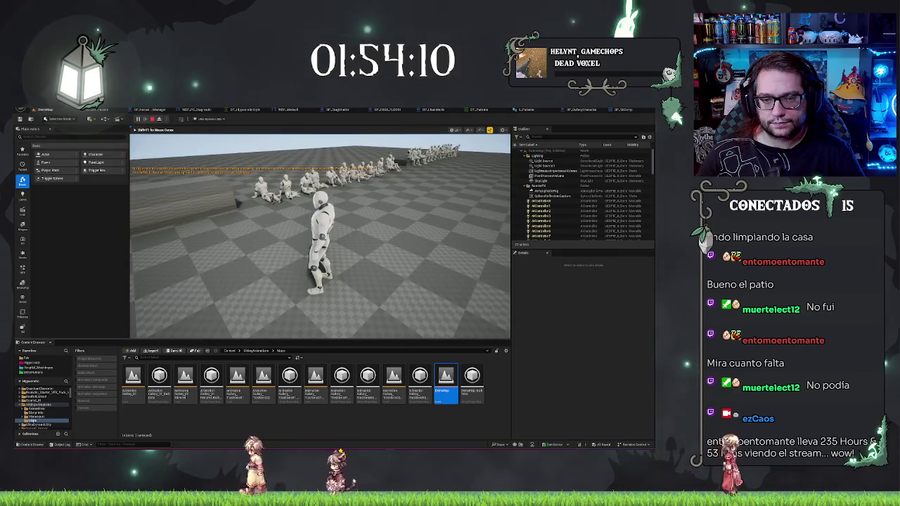
{"action": "key", "text": "w"}
{"action": "key", "text": "Escape"}
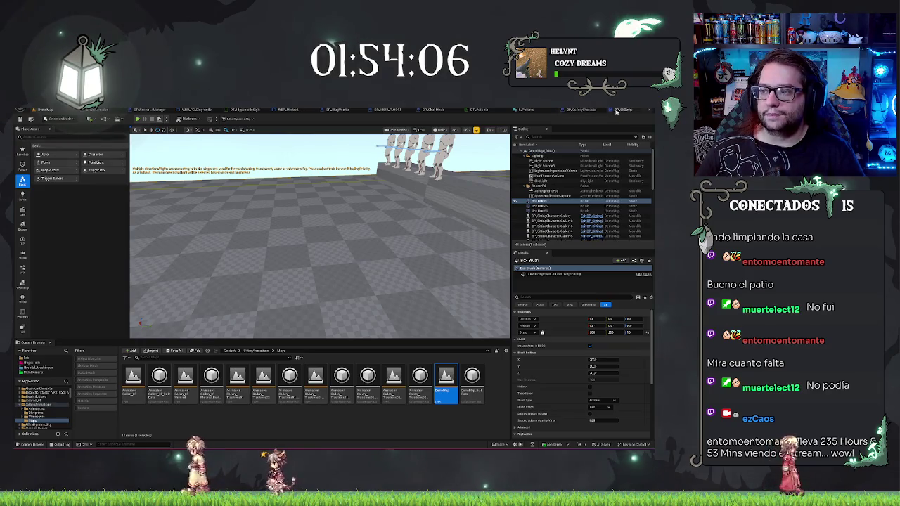
{"action": "left_click", "coordinate": [592, 111]}
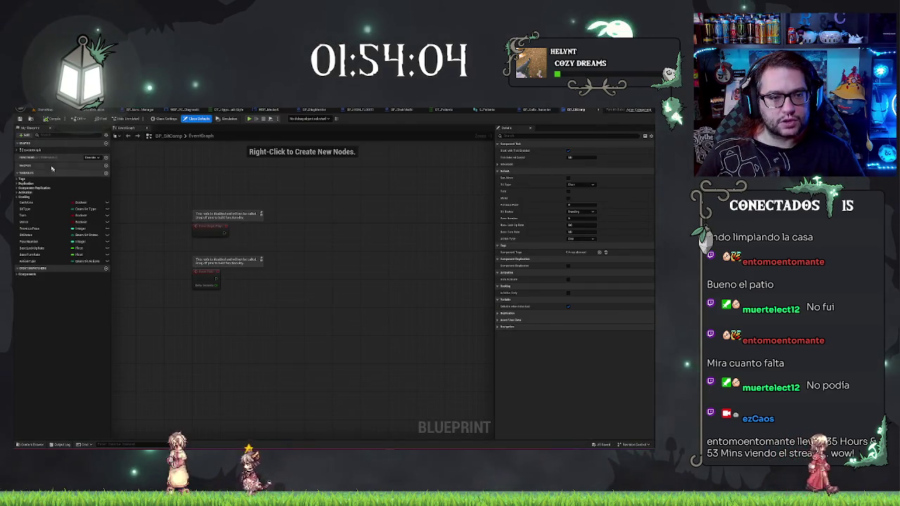
{"action": "left_click", "coordinate": [18, 150]}
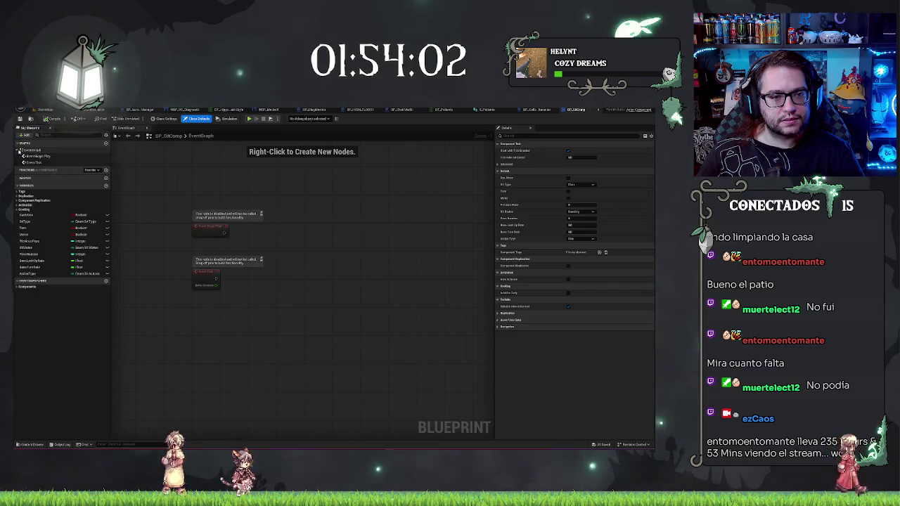
{"action": "left_click", "coordinate": [566, 111]}
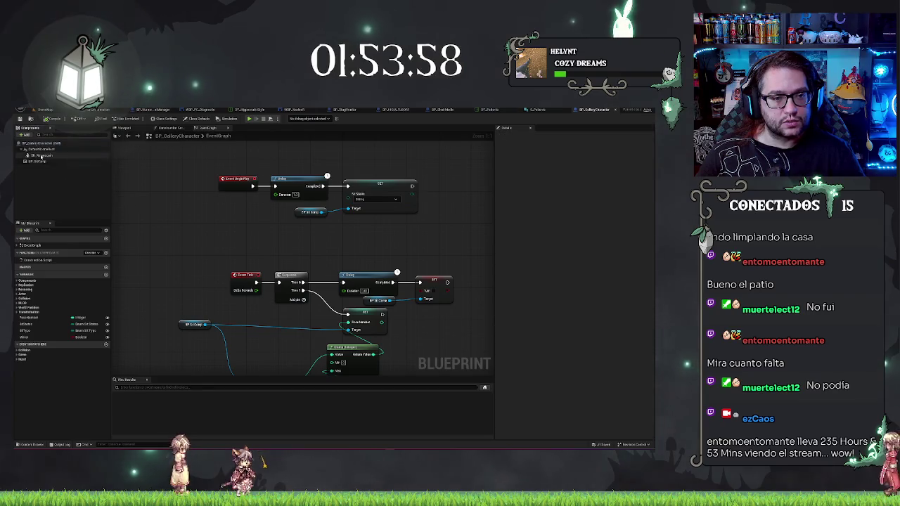
{"action": "left_click", "coordinate": [42, 154]}
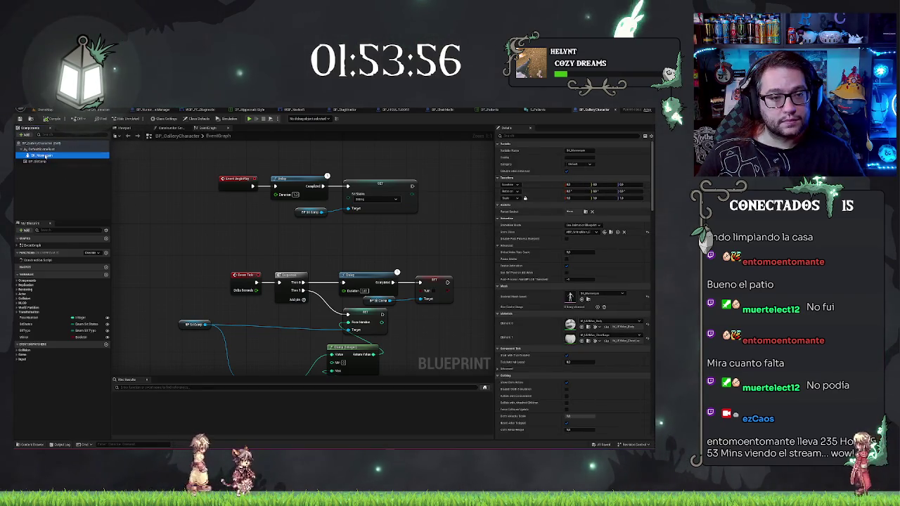
{"action": "left_click", "coordinate": [35, 166]}
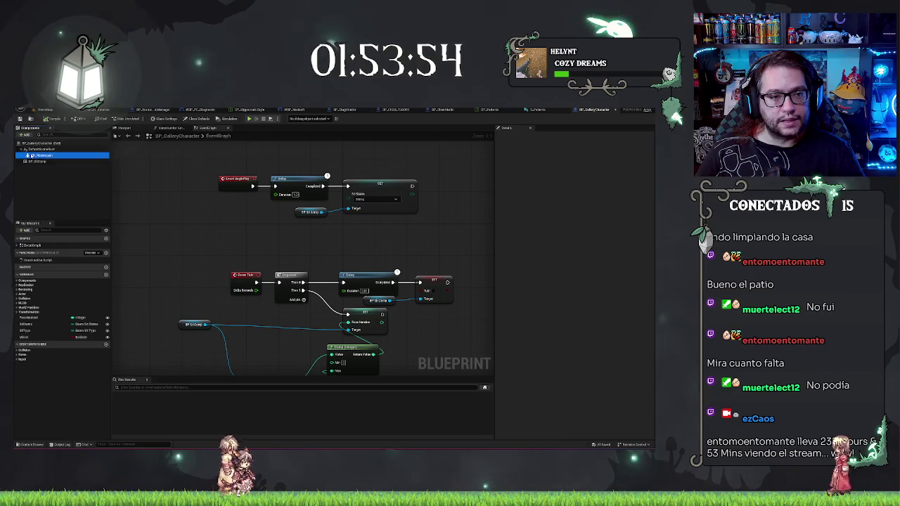
{"action": "left_click", "coordinate": [68, 156]}
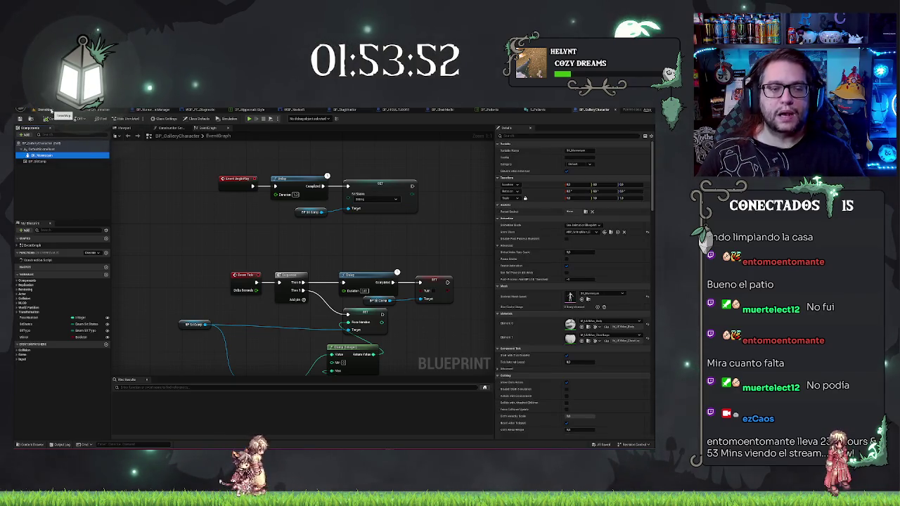
{"action": "left_click", "coordinate": [46, 110]}
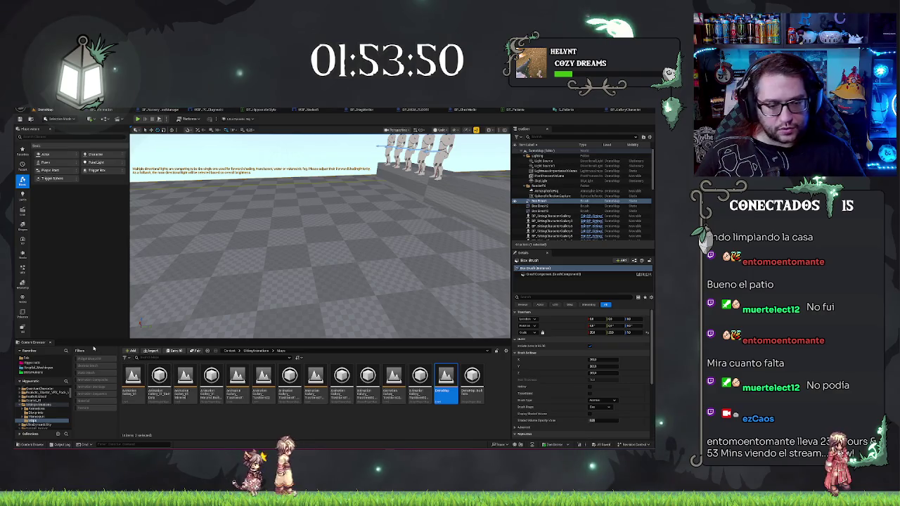
Open the project's Blueprints folder and reload the hospital office level via Recent Levels.
{"action": "left_click", "coordinate": [35, 362]}
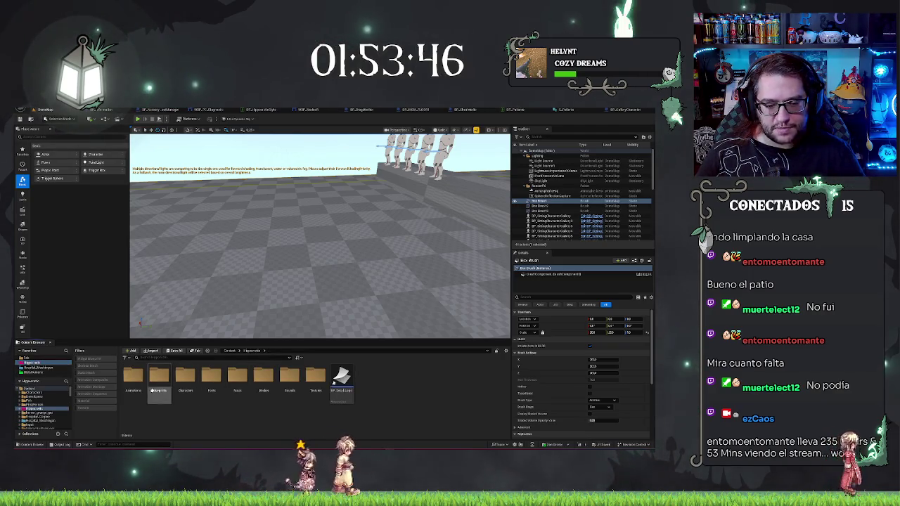
{"action": "double_click", "coordinate": [159, 376]}
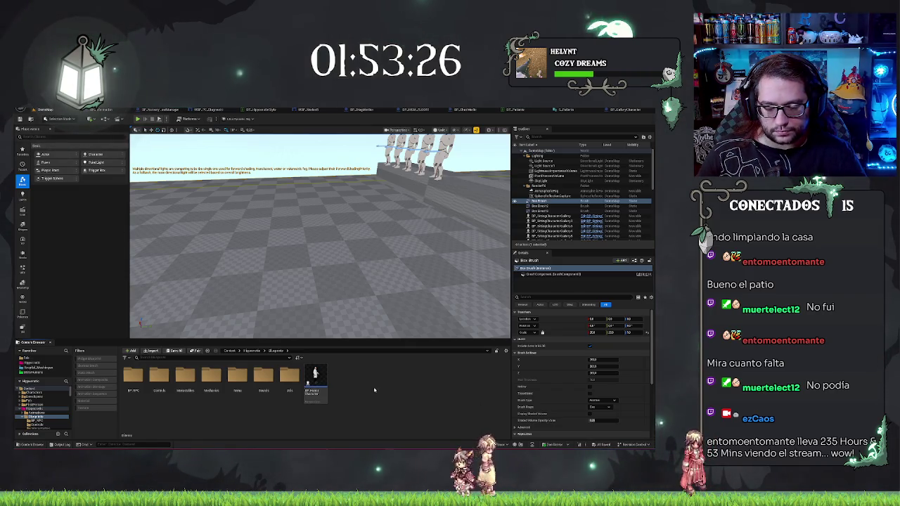
{"action": "key", "text": "f"}
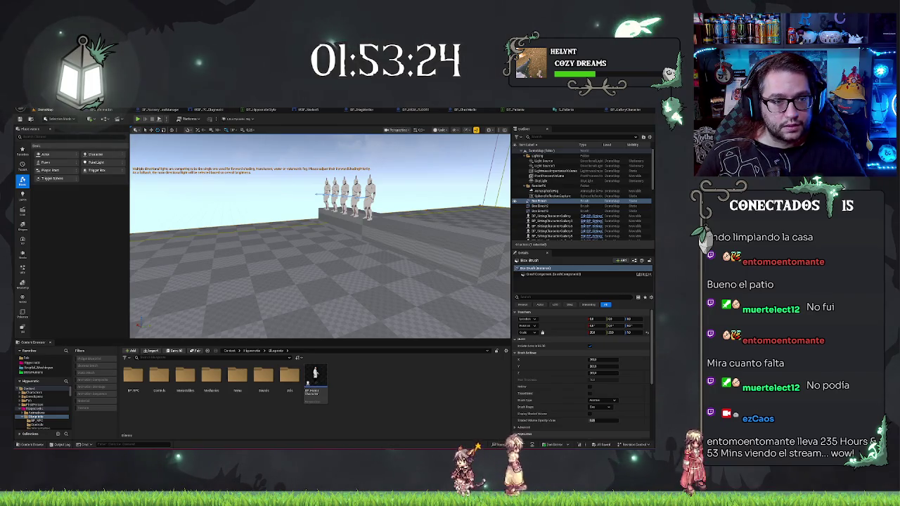
{"action": "left_click", "coordinate": [28, 111]}
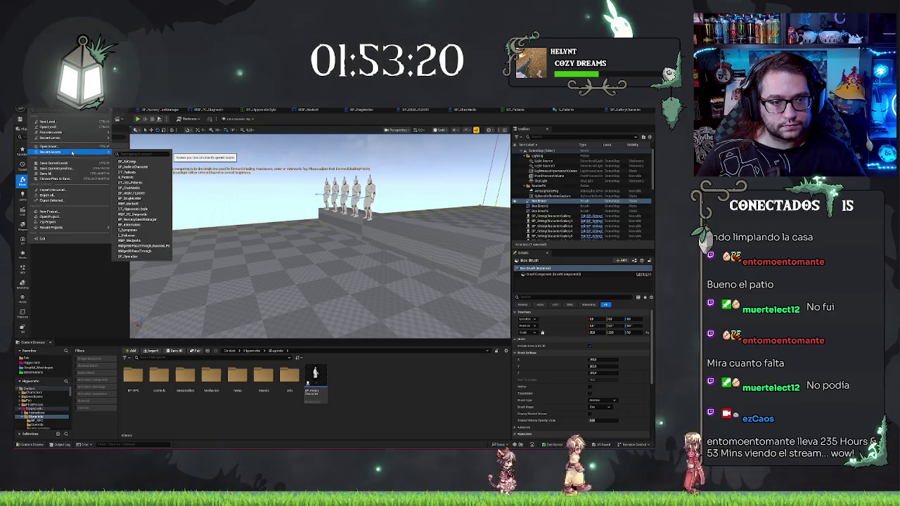
{"action": "left_click", "coordinate": [211, 291]}
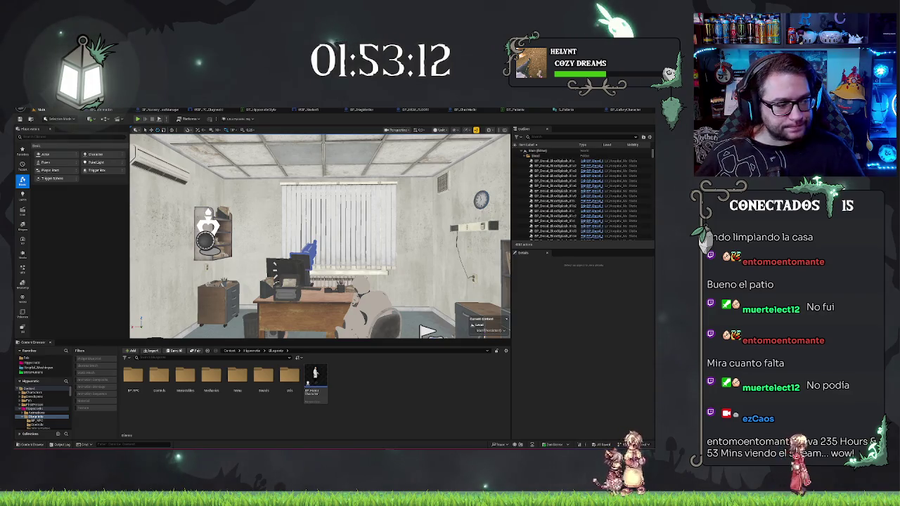
Navigate the Content Browser to the Mechanics > Diagnostic folder.
{"action": "mouse_move", "coordinate": [427, 331]}
{"action": "left_mouse_down"}
{"action": "mouse_move", "coordinate": [324, 327]}
{"action": "mouse_move", "coordinate": [380, 327]}
{"action": "left_mouse_up"}
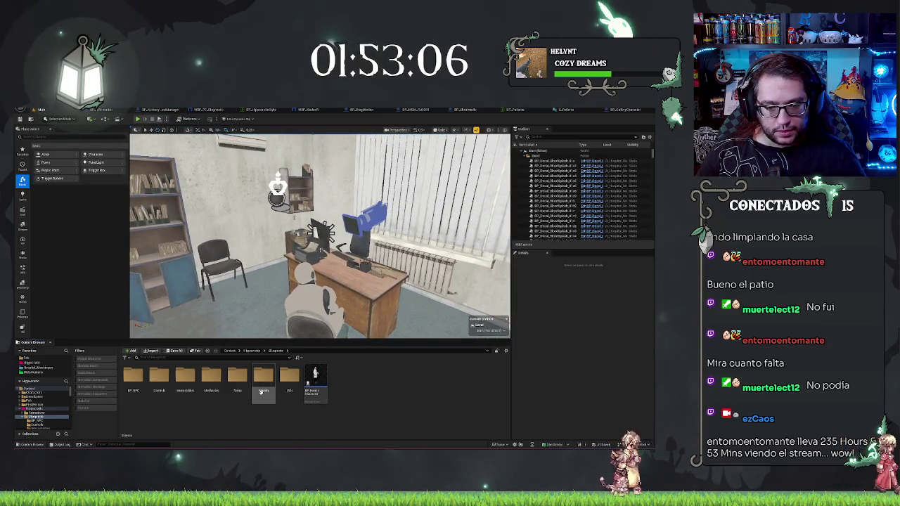
{"action": "double_click", "coordinate": [210, 380]}
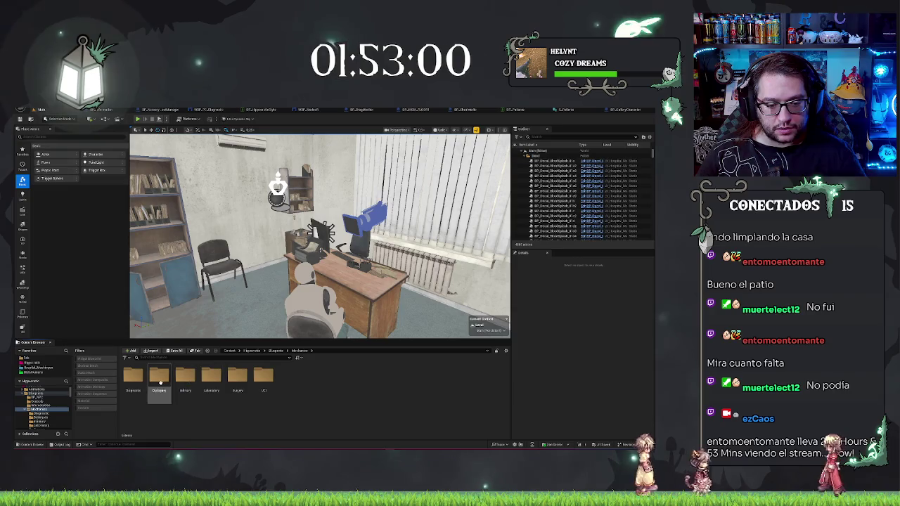
{"action": "double_click", "coordinate": [133, 376]}
Create a new Actor Blueprint Class there, deleting an accidentally added folder.
{"action": "right_click", "coordinate": [232, 398]}
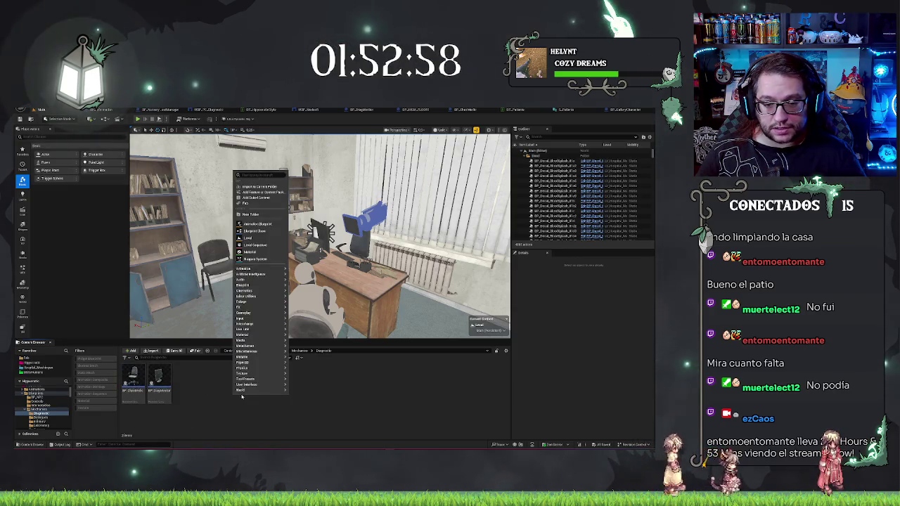
{"action": "left_click", "coordinate": [250, 182]}
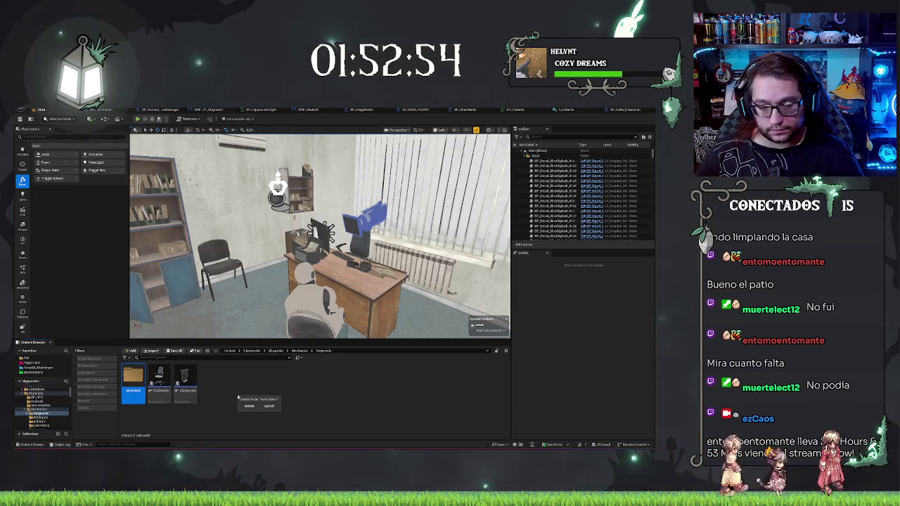
{"action": "left_click", "coordinate": [249, 407]}
{"action": "right_click", "coordinate": [245, 388]}
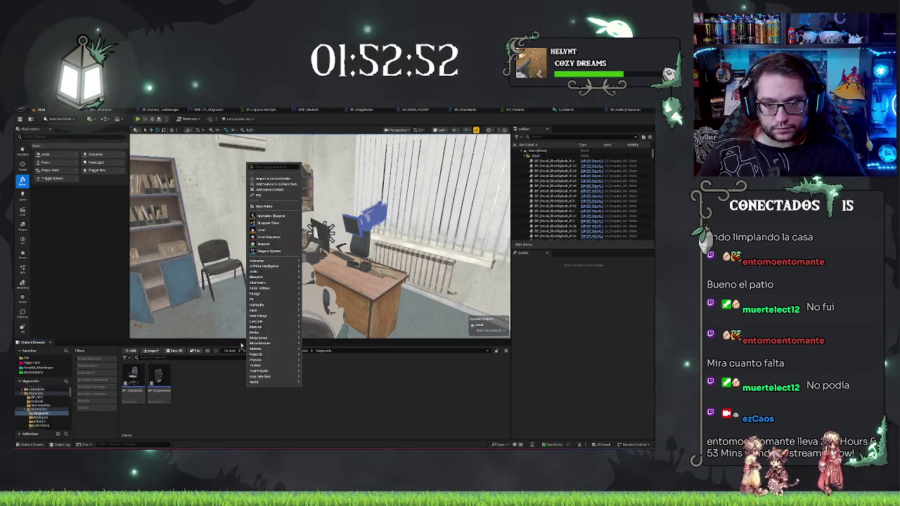
{"action": "left_click", "coordinate": [267, 223]}
{"action": "left_click", "coordinate": [278, 235]}
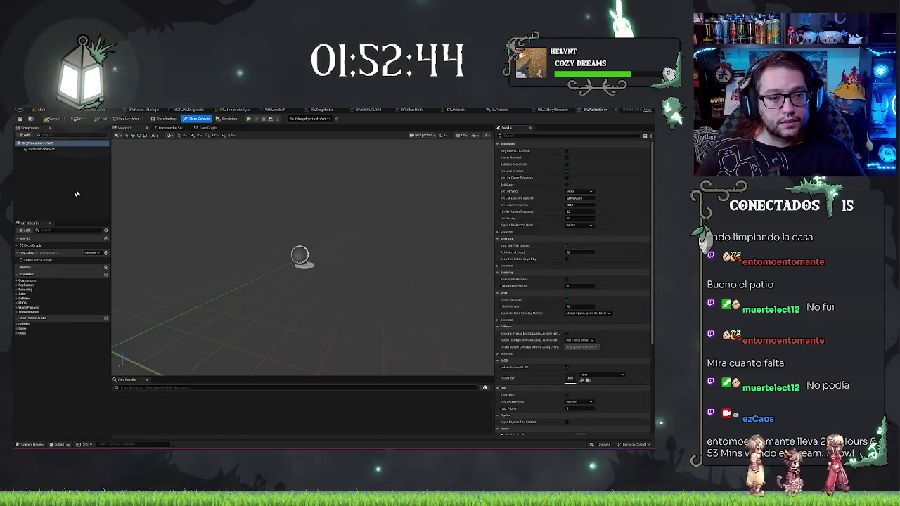
Add a variable named 'e' and set its type to the E Patient Models enum.
{"action": "left_click", "coordinate": [77, 194]}
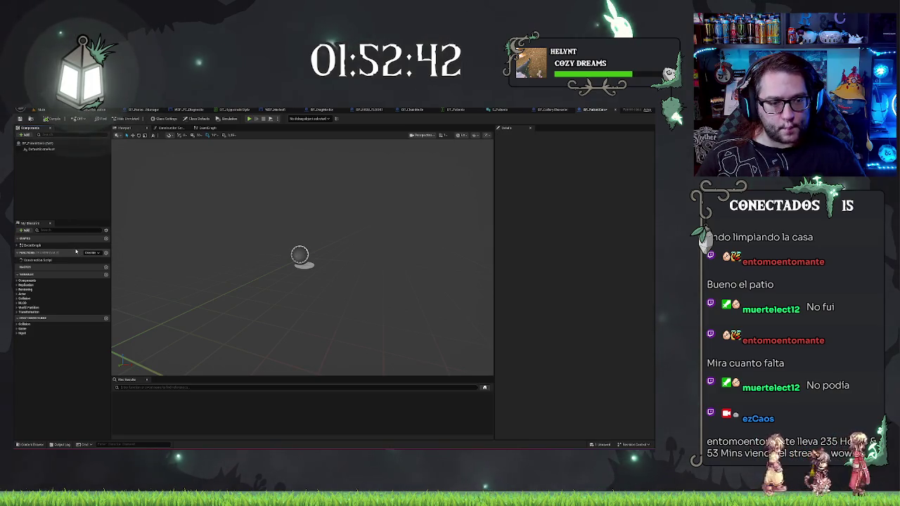
{"action": "left_click", "coordinate": [106, 275]}
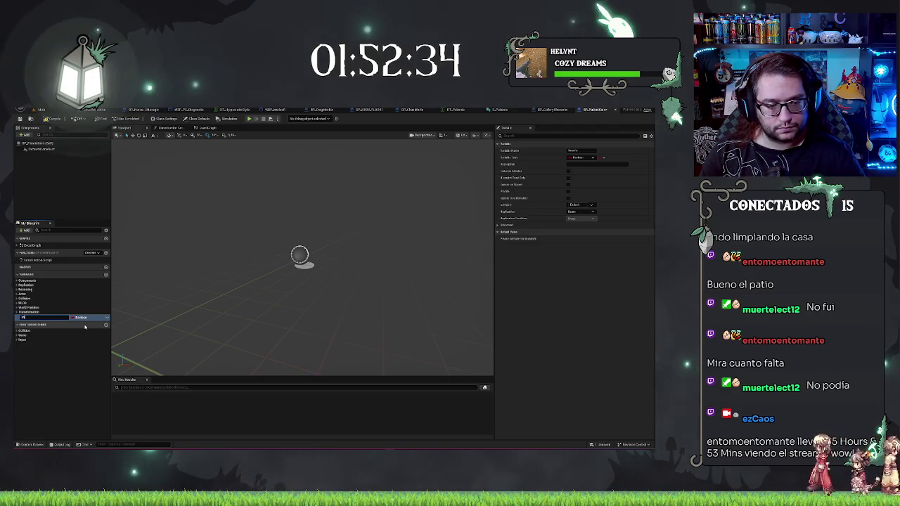
{"action": "type", "text": "e"}
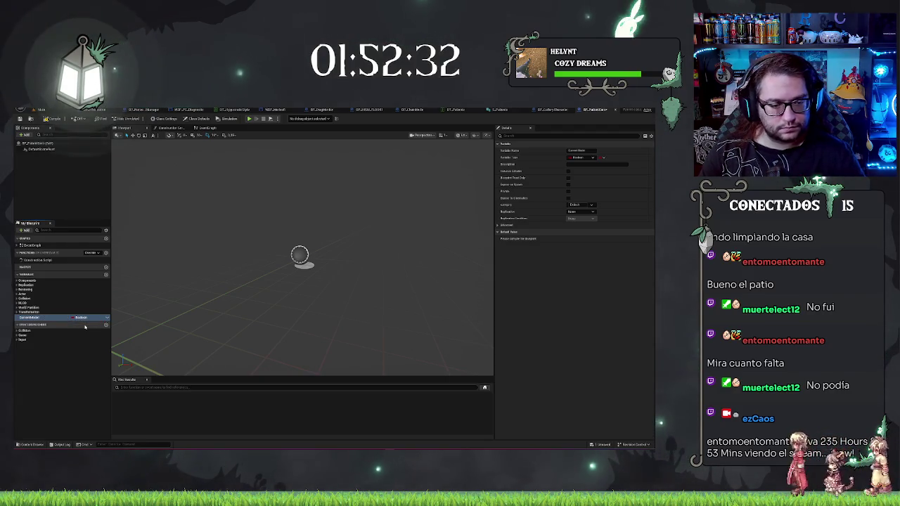
{"action": "left_click", "coordinate": [82, 317]}
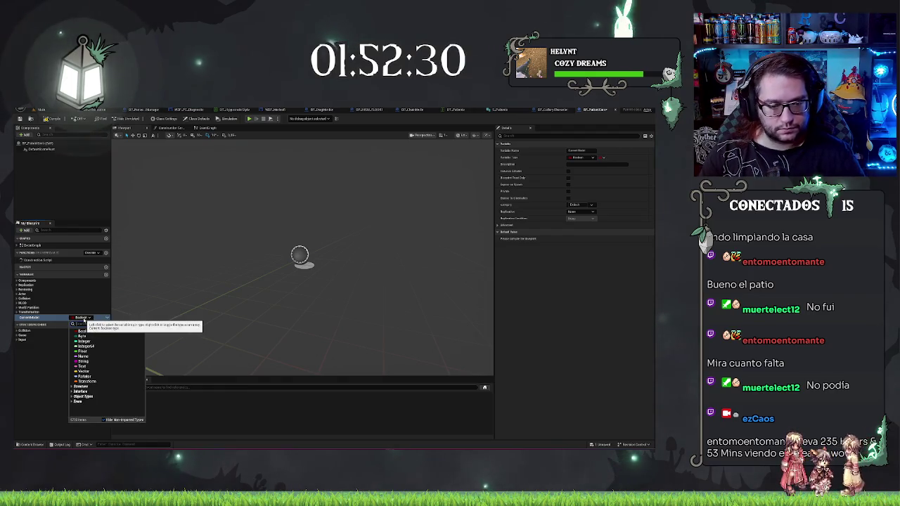
{"action": "type", "text": "gamemode"}
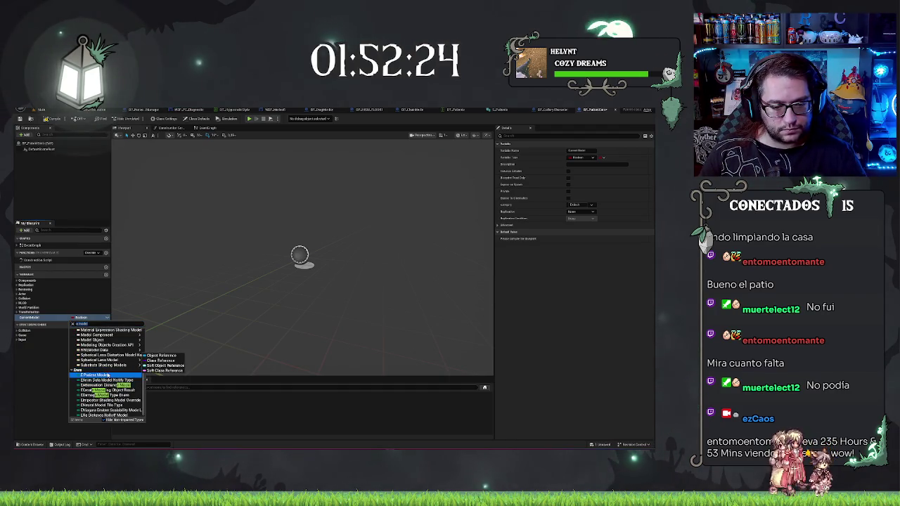
{"action": "left_click", "coordinate": [107, 375]}
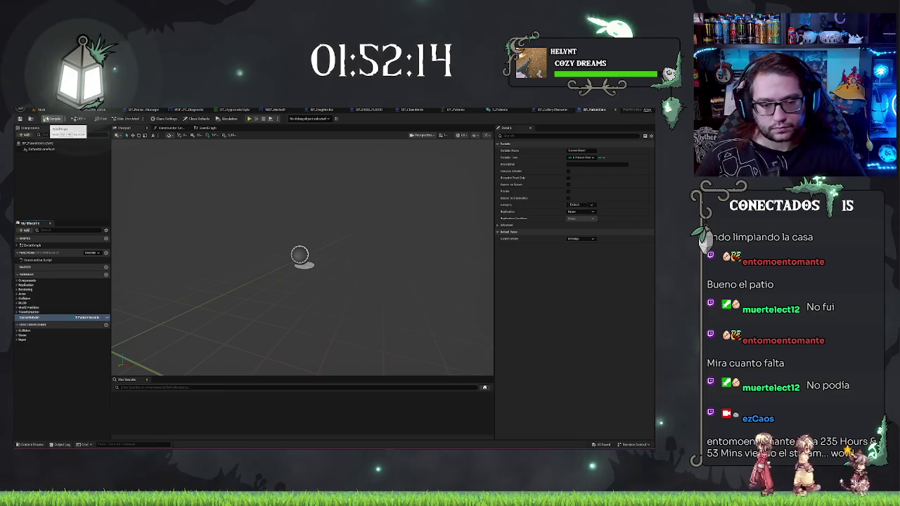
{"action": "left_click", "coordinate": [72, 267]}
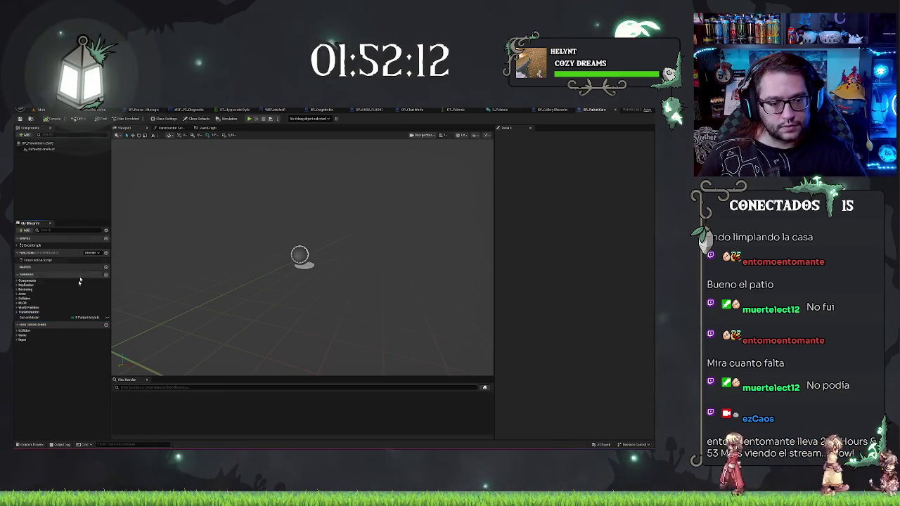
{"action": "left_click", "coordinate": [25, 134]}
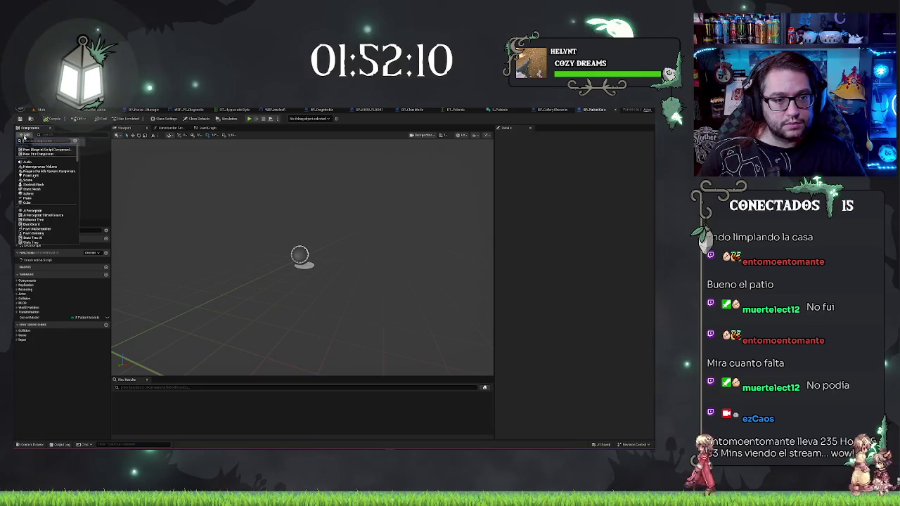
Add a mannequin Skeletal Mesh component plus one more component to the blueprint.
{"action": "left_click", "coordinate": [32, 184]}
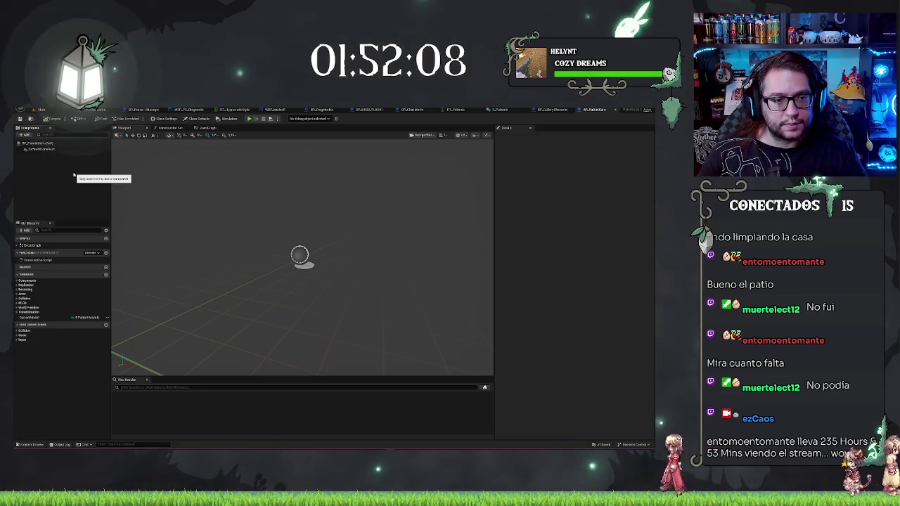
{"action": "left_click", "coordinate": [310, 232]}
{"action": "key", "text": "f"}
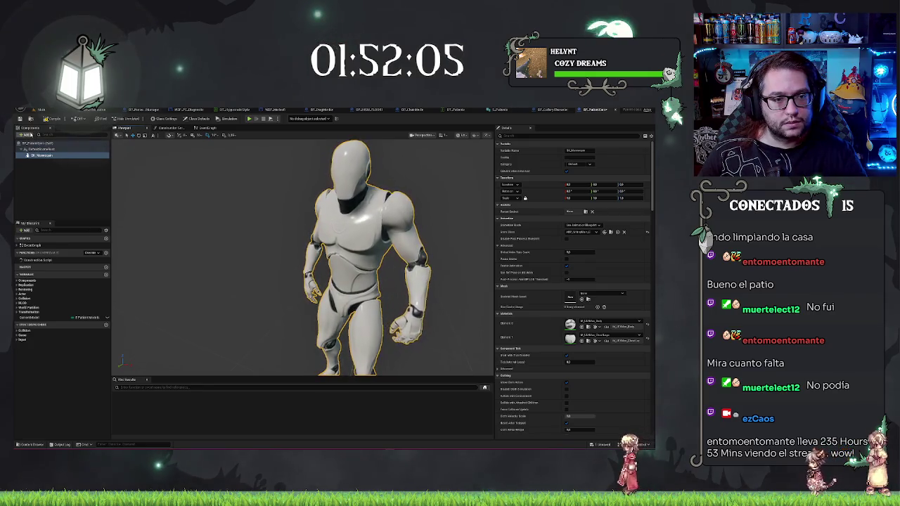
{"action": "left_click", "coordinate": [25, 134]}
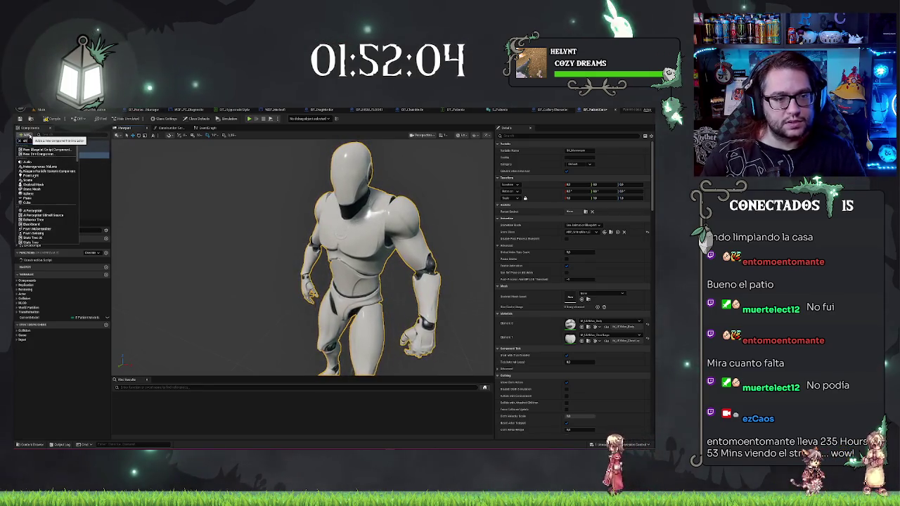
{"action": "left_click", "coordinate": [35, 149]}
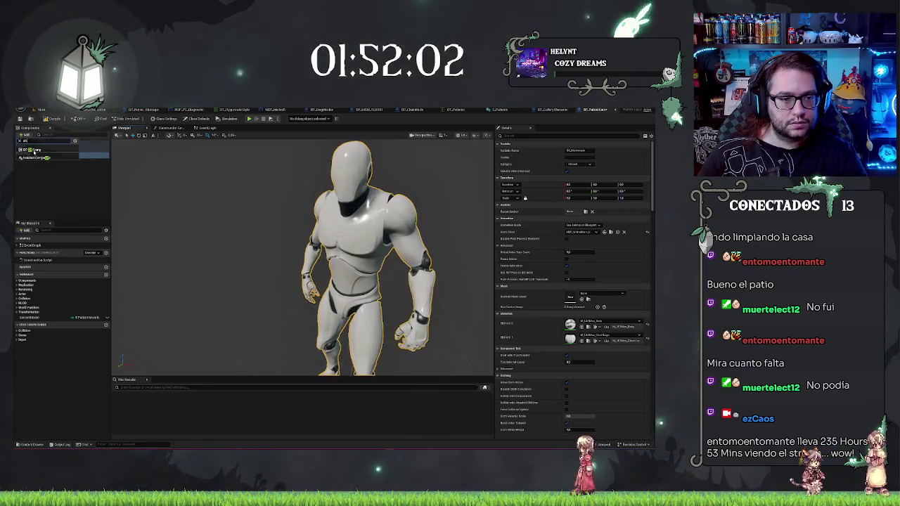
{"action": "left_click", "coordinate": [58, 191]}
Select the character mesh, then open ABP_SittingMain from the level's Content Browser.
{"action": "mouse_move", "coordinate": [292, 350]}
{"action": "left_mouse_down"}
{"action": "mouse_move", "coordinate": [281, 351]}
{"action": "mouse_move", "coordinate": [281, 366]}
{"action": "mouse_move", "coordinate": [292, 349]}
{"action": "left_mouse_up"}
{"action": "mouse_move", "coordinate": [307, 227]}
{"action": "left_mouse_down"}
{"action": "mouse_move", "coordinate": [307, 196]}
{"action": "mouse_move", "coordinate": [307, 242]}
{"action": "mouse_move", "coordinate": [307, 226]}
{"action": "left_mouse_up"}
{"action": "left_click", "coordinate": [303, 232]}
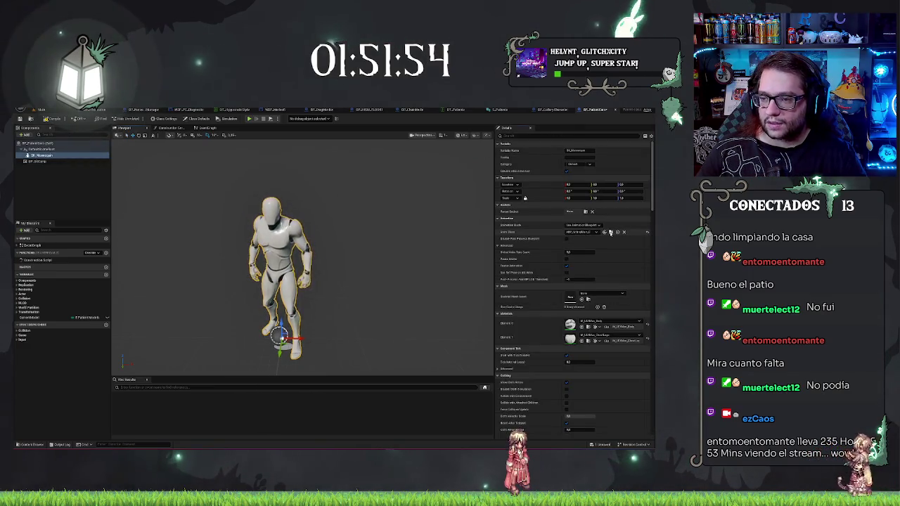
{"action": "left_click", "coordinate": [578, 305]}
{"action": "double_click", "coordinate": [134, 383]}
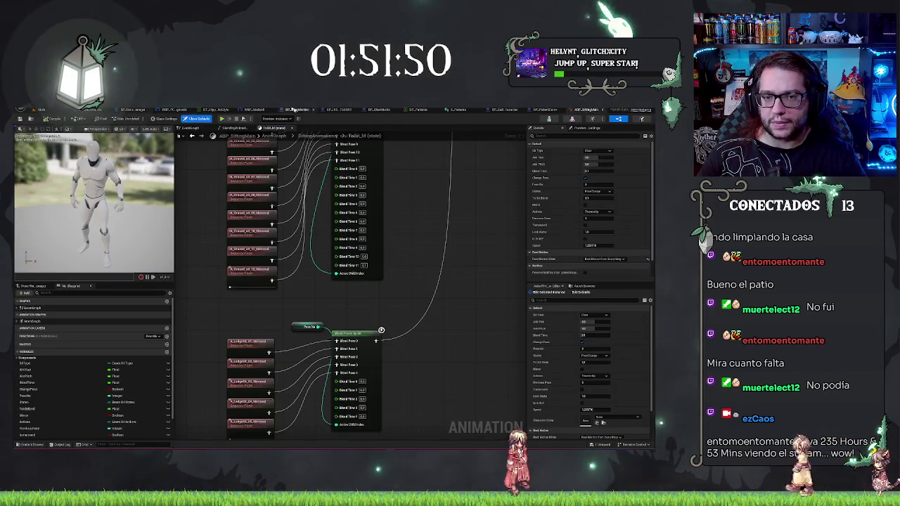
Return to the top-level AnimGraph and open the Default state machine node.
{"action": "left_click", "coordinate": [273, 136]}
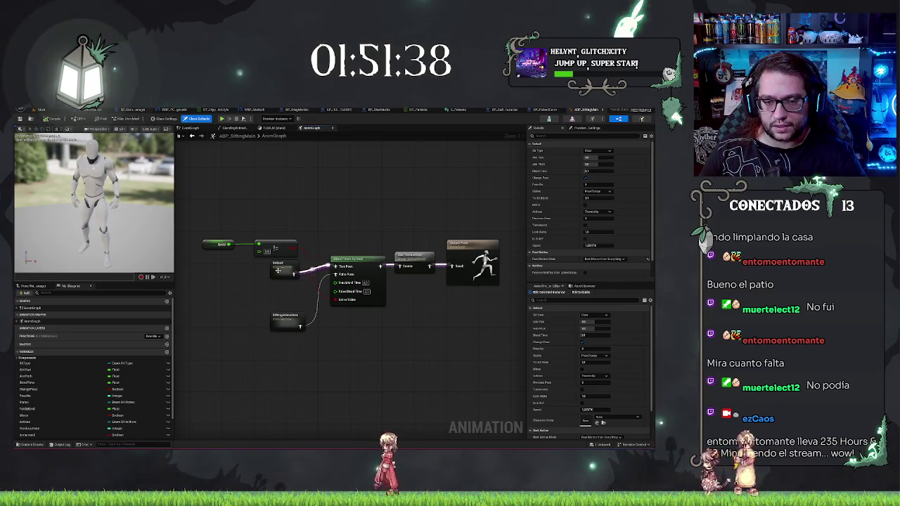
{"action": "double_click", "coordinate": [280, 268]}
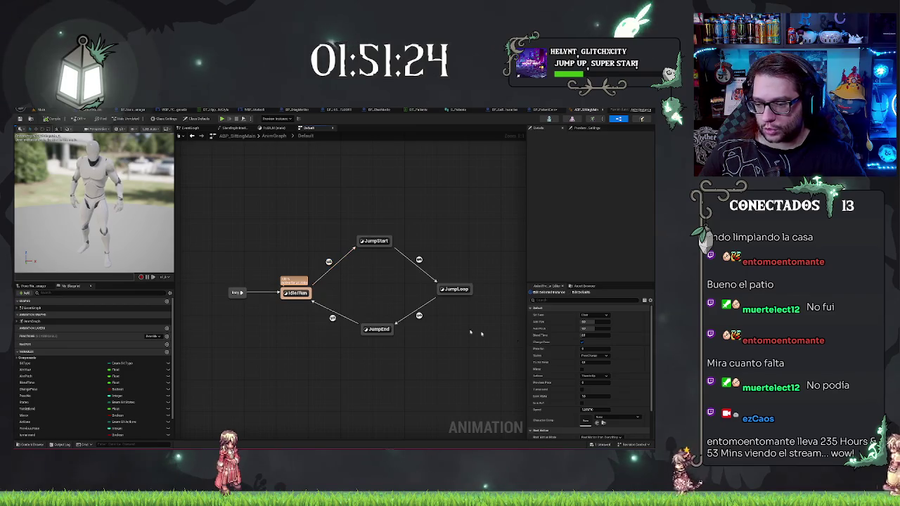
Preview the animation at Speed 150, then Speed 0 so it idles, and return to the patient blueprint.
{"action": "left_click", "coordinate": [587, 411]}
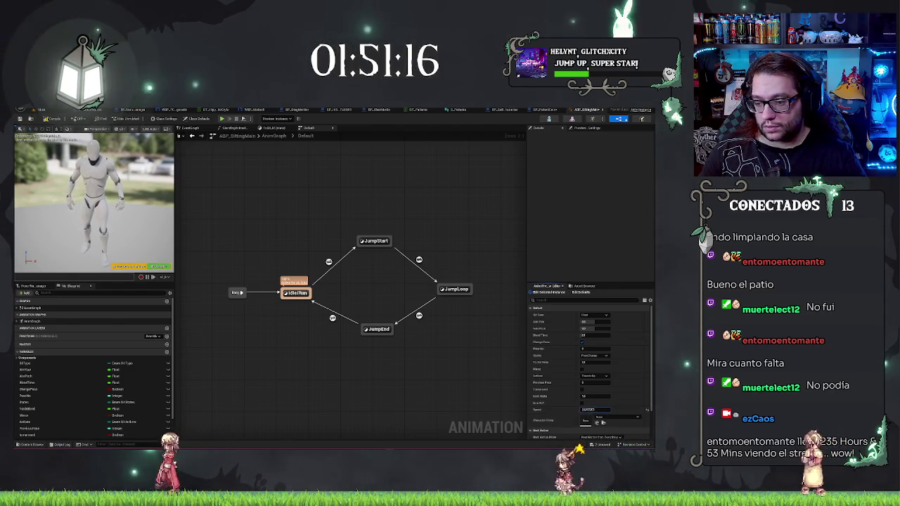
{"action": "key", "text": "Return"}
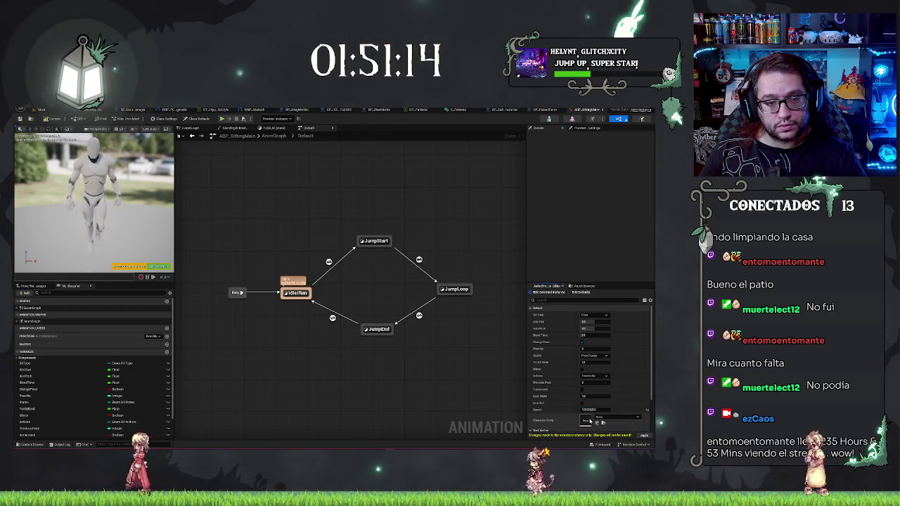
{"action": "left_click", "coordinate": [589, 409]}
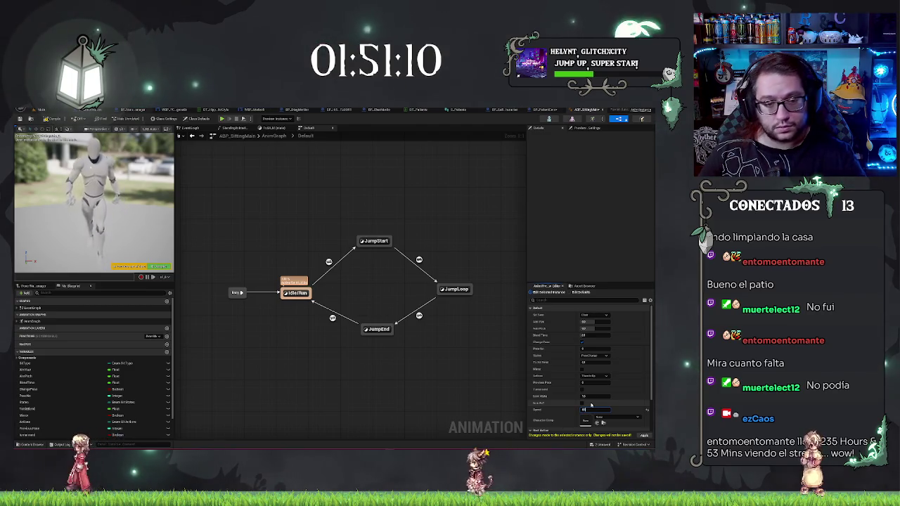
{"action": "type", "text": "150"}
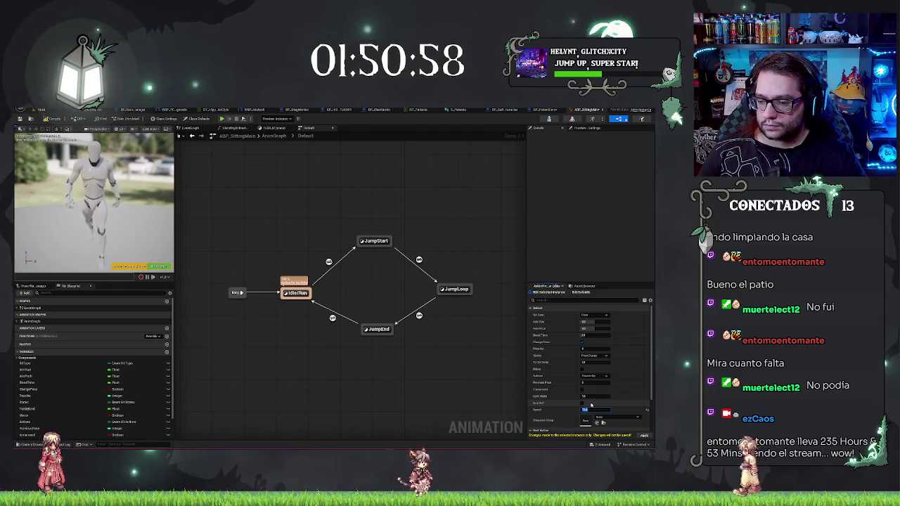
{"action": "type", "text": "0"}
{"action": "key", "text": "Return"}
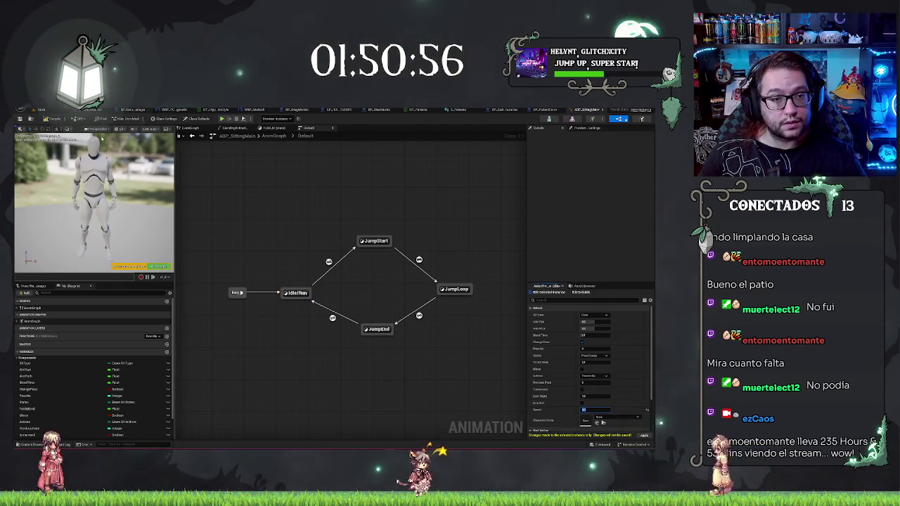
{"action": "left_click", "coordinate": [39, 109]}
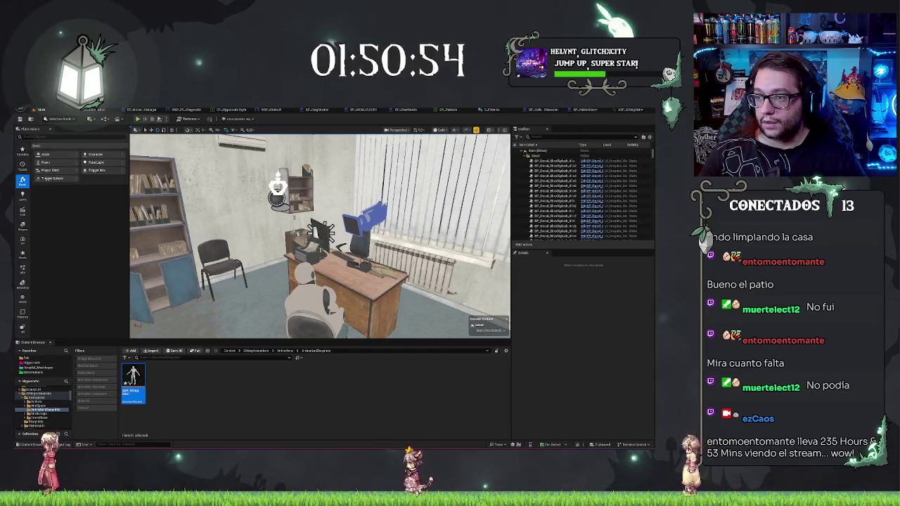
{"action": "left_click", "coordinate": [556, 109]}
Clear the component selection and glance at the Add component list.
{"action": "left_click", "coordinate": [33, 176]}
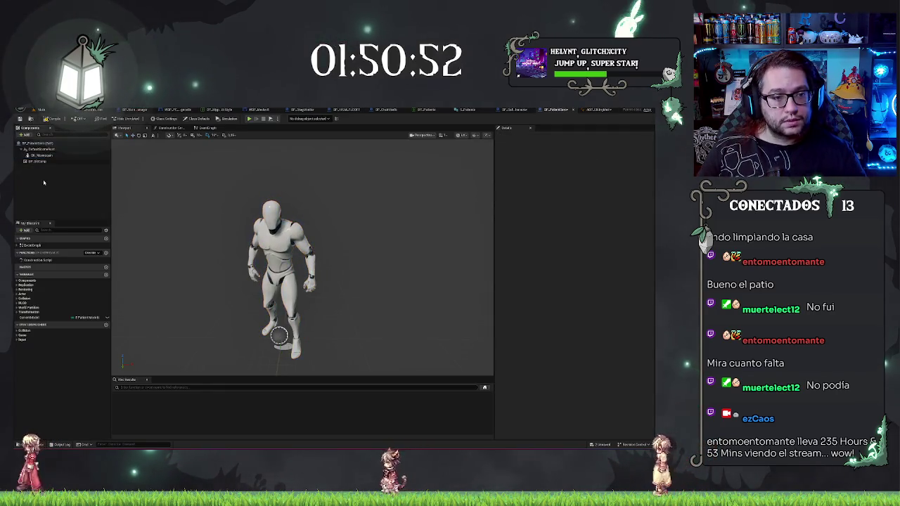
{"action": "left_click", "coordinate": [27, 135]}
{"action": "left_click", "coordinate": [105, 215]}
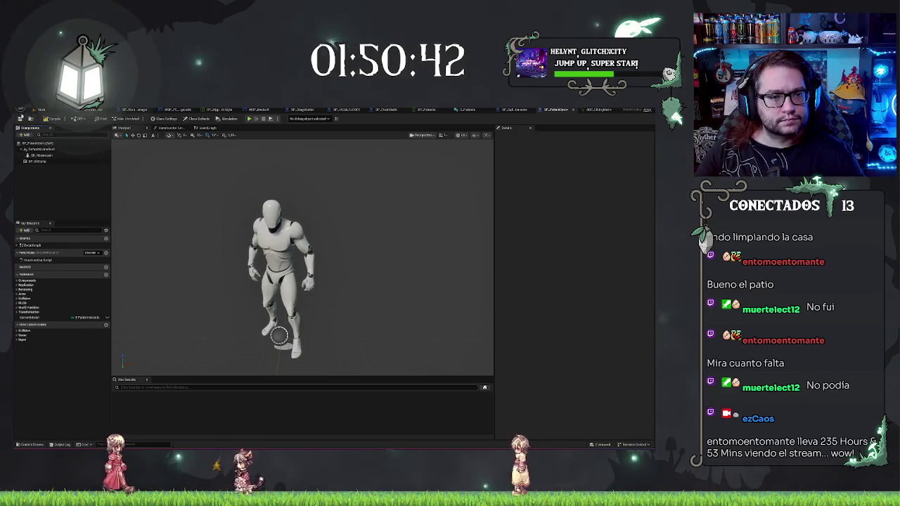
Search the component list for 'ai' and read the State Tree and Perception descriptions.
{"action": "left_click", "coordinate": [23, 134]}
{"action": "type", "text": "ai"}
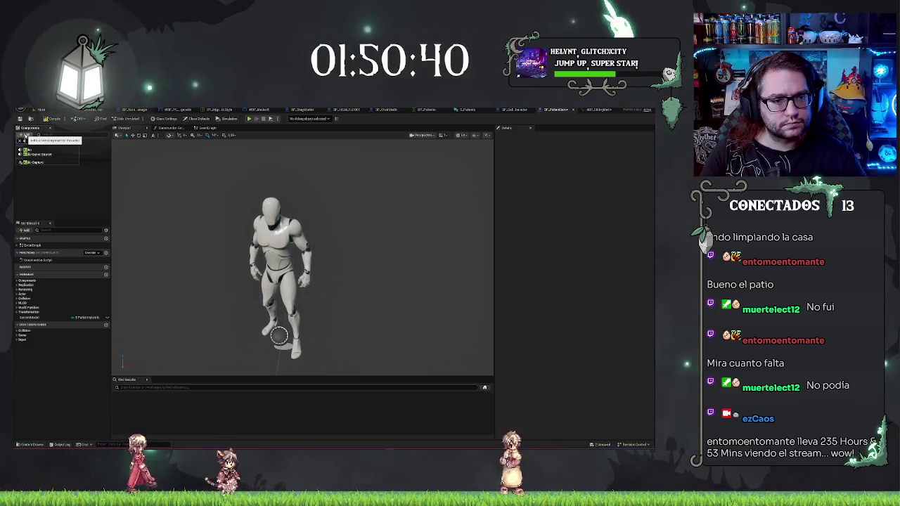
{"action": "left_click", "coordinate": [54, 159]}
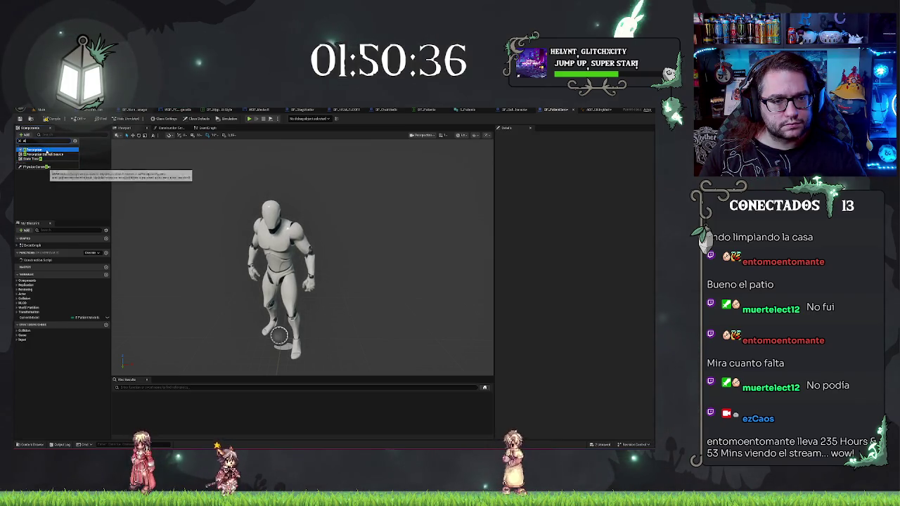
{"action": "left_click", "coordinate": [44, 151]}
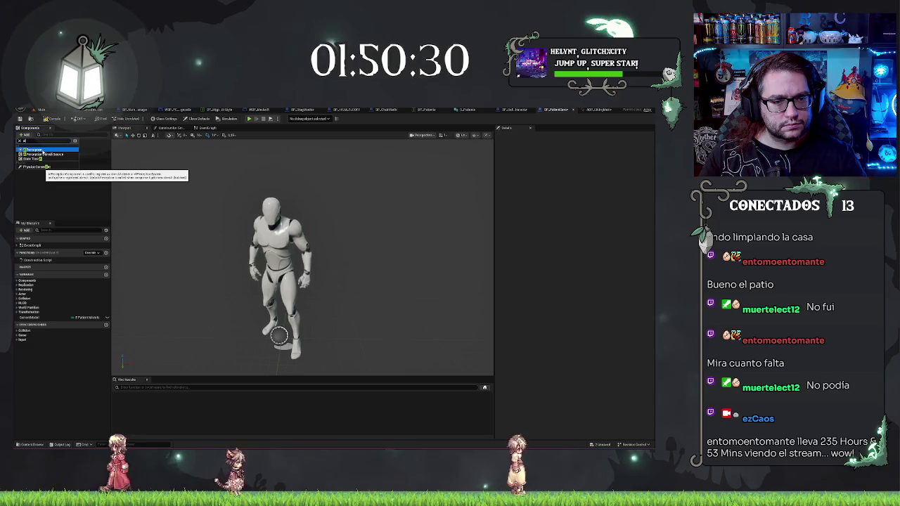
{"action": "left_click", "coordinate": [29, 135]}
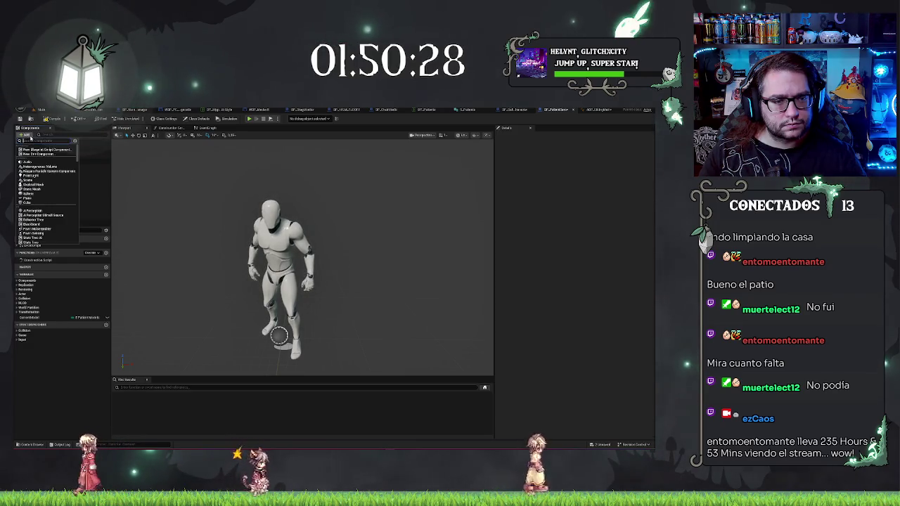
Search the component list for 'component', then close it without adding anything.
{"action": "type", "text": "move"}
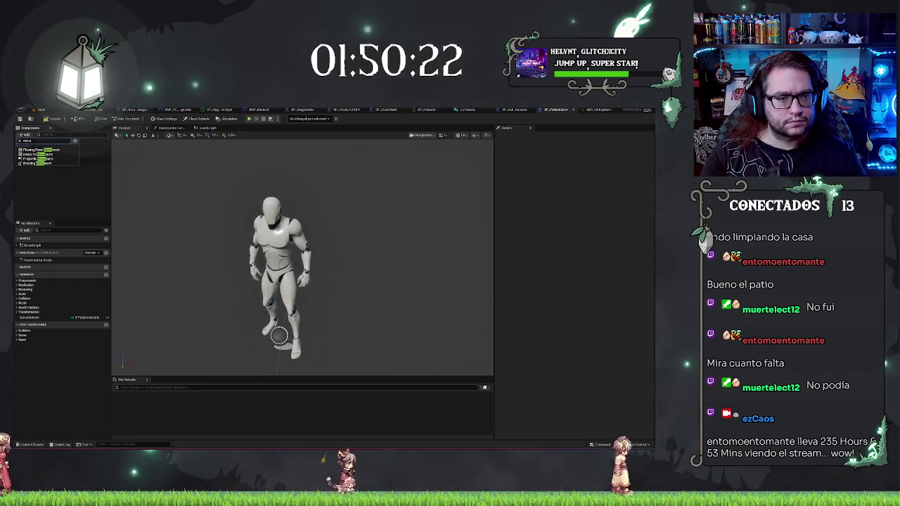
{"action": "type", "text": " com"}
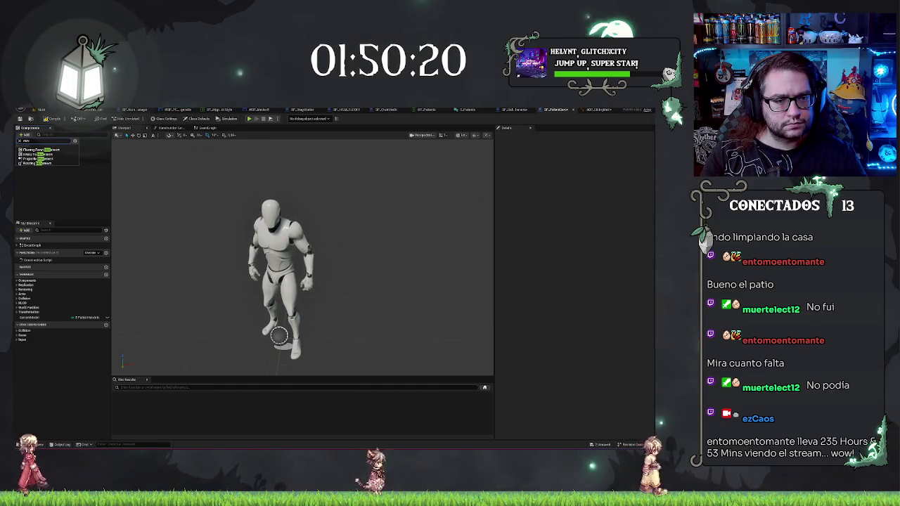
{"action": "type", "text": "p"}
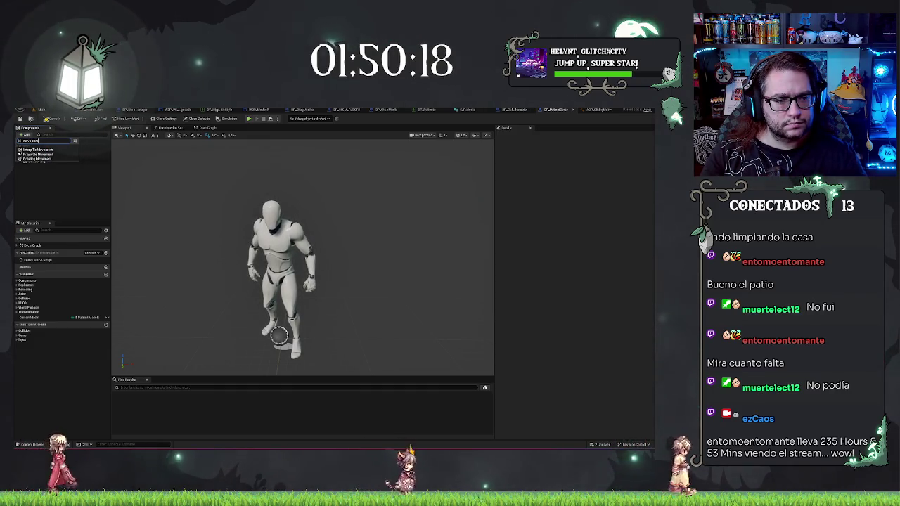
{"action": "key", "text": "ctrl+a"}
{"action": "type", "text": "compo"}
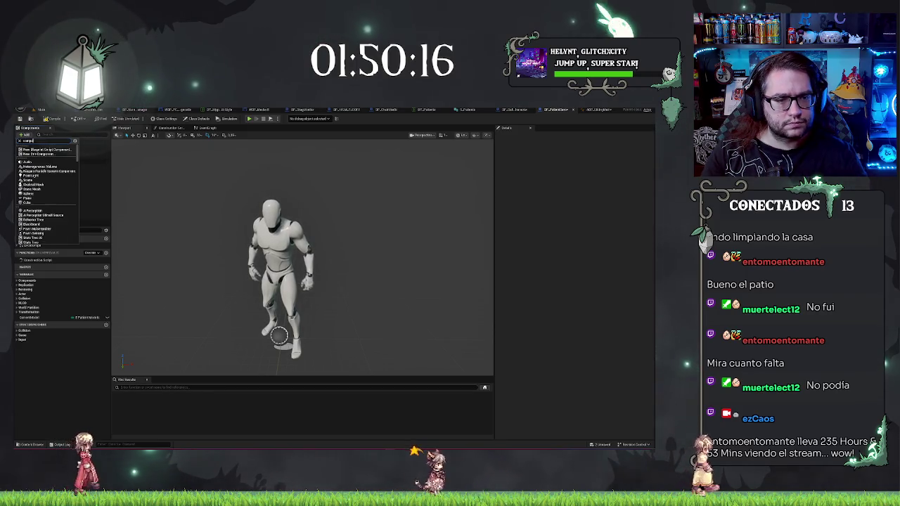
{"action": "type", "text": "nent"}
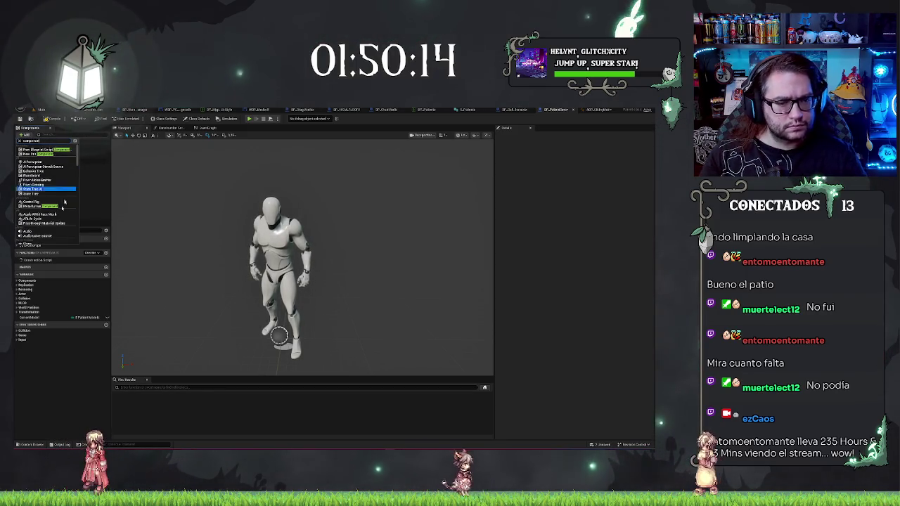
{"action": "scroll", "coordinate": [64, 203], "scroll_direction": "down", "scroll_amount": 10}
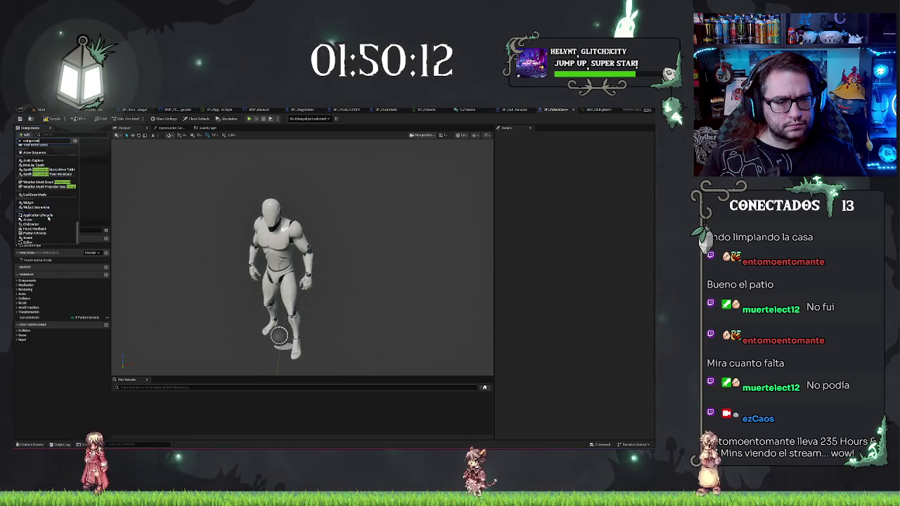
{"action": "left_click", "coordinate": [42, 189]}
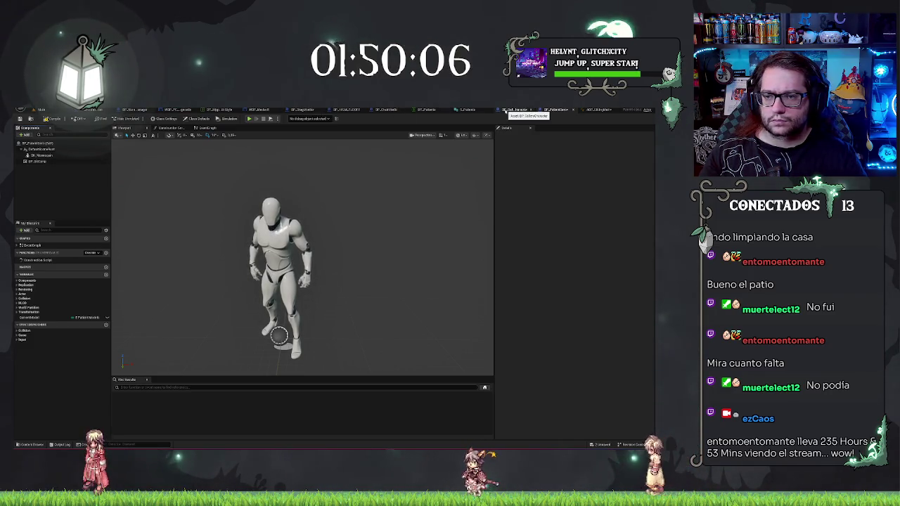
Cycle through the BP_GalleryCharacter, struct and data table tabs to the ABP_SittingMain graph.
{"action": "left_click", "coordinate": [512, 109]}
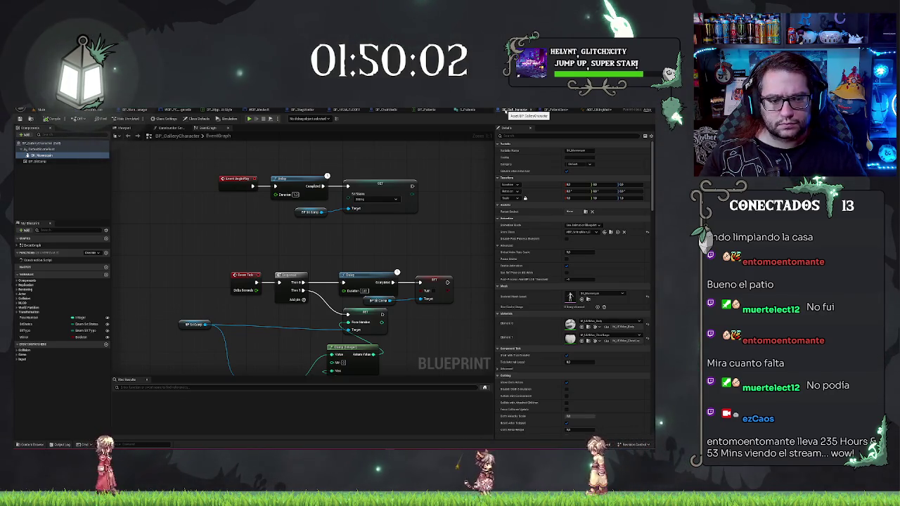
{"action": "left_click", "coordinate": [398, 110]}
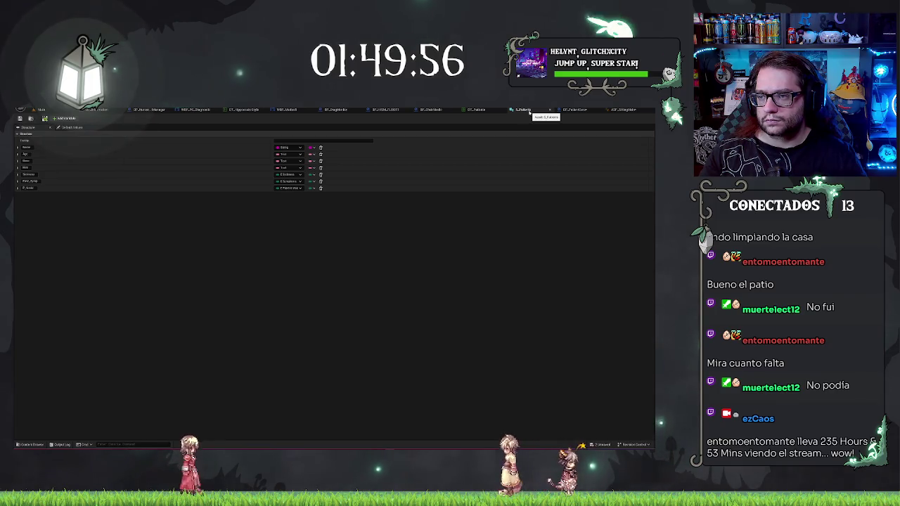
{"action": "left_click", "coordinate": [538, 111]}
{"action": "left_click", "coordinate": [580, 111]}
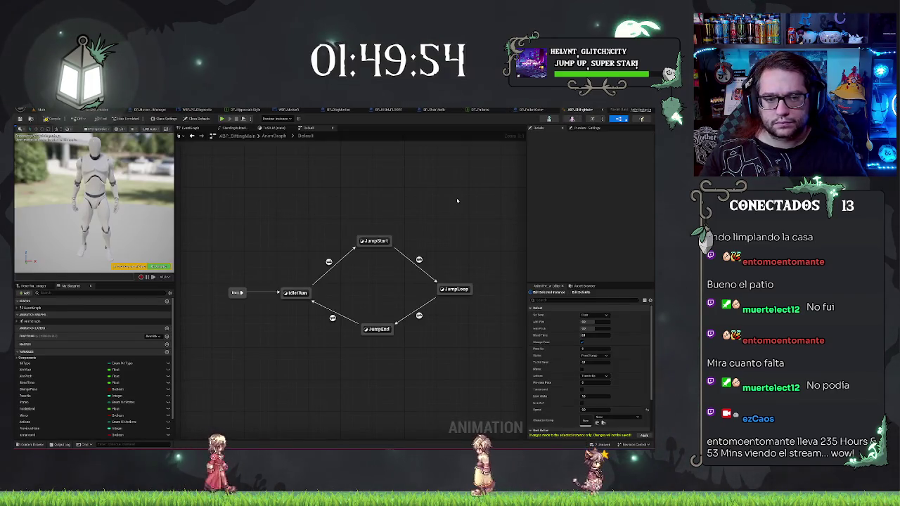
Adjust the preview Speed value, then save and compile ABP_SittingMain.
{"action": "left_click", "coordinate": [647, 411]}
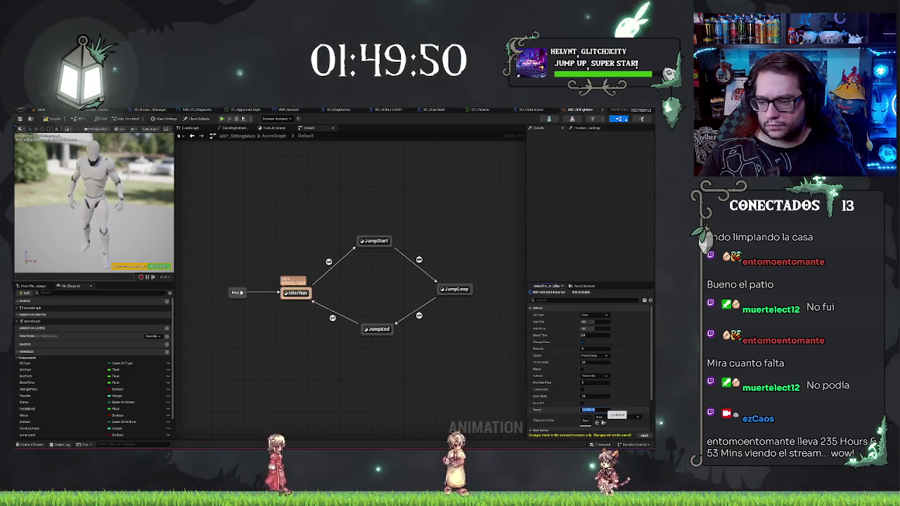
{"action": "key", "text": "ctrl+s"}
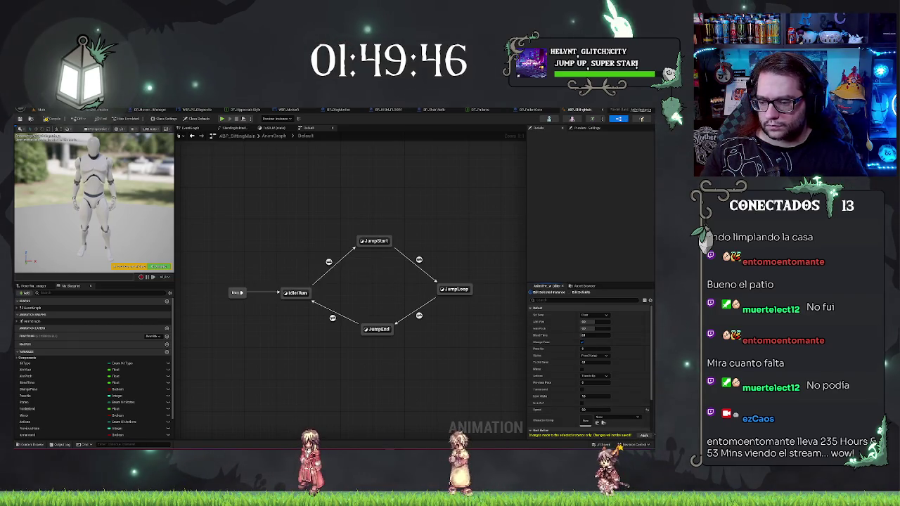
{"action": "key", "text": "ctrl+s"}
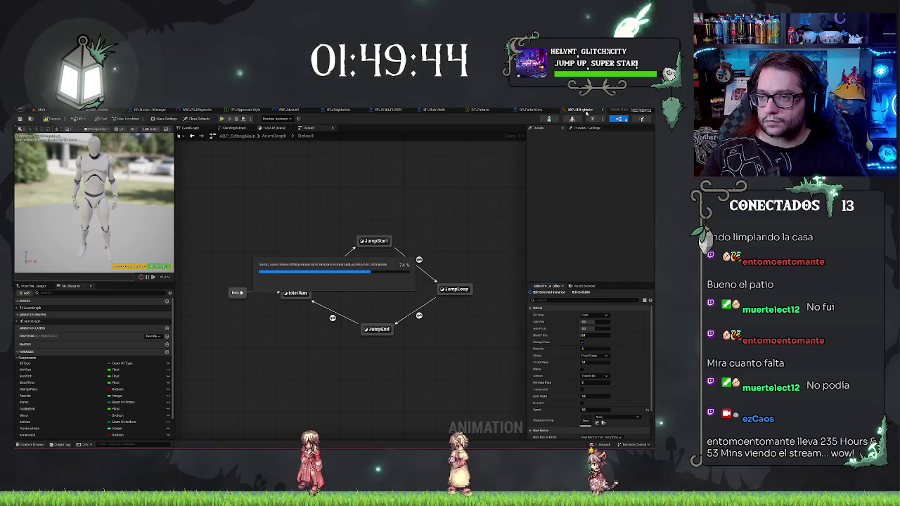
{"action": "left_click", "coordinate": [19, 119]}
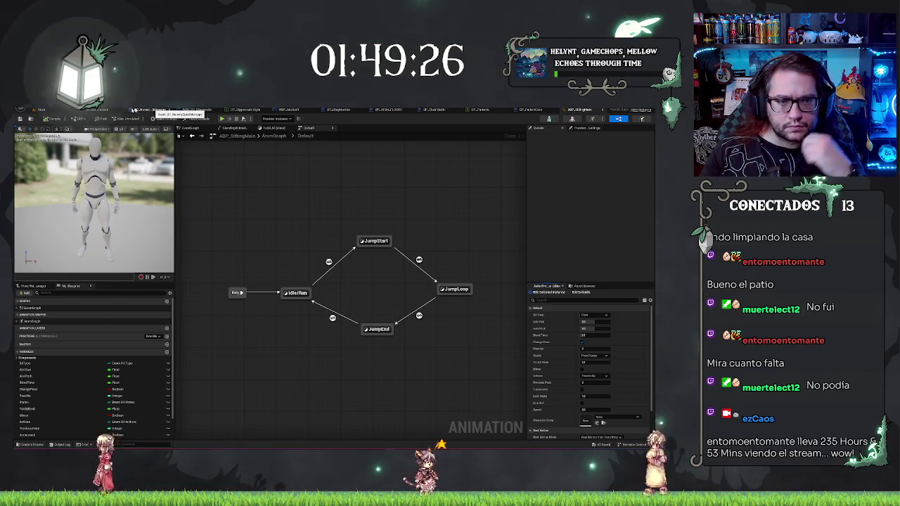
Frame BP_Information's StaticMesh in its viewport, compile the blueprint, and return to the hospital office level.
{"action": "left_click", "coordinate": [106, 110]}
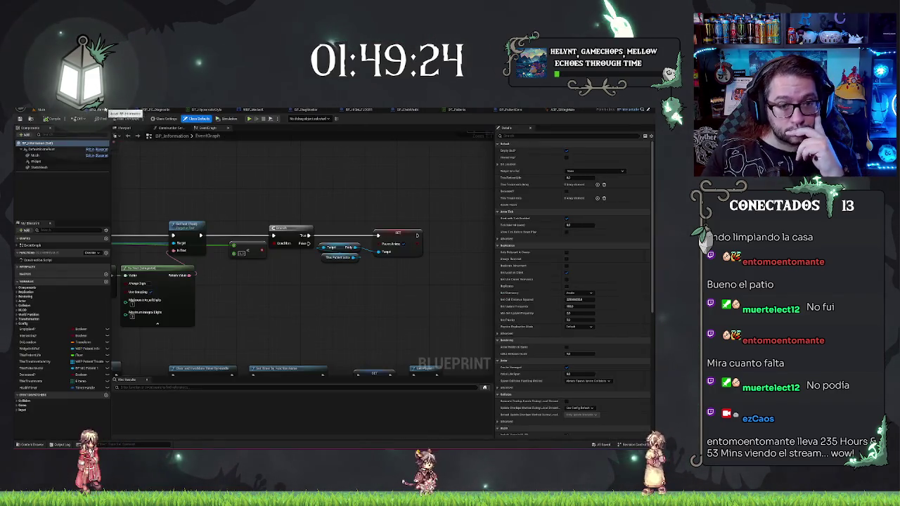
{"action": "scroll", "coordinate": [258, 192], "scroll_direction": "down", "scroll_amount": 5}
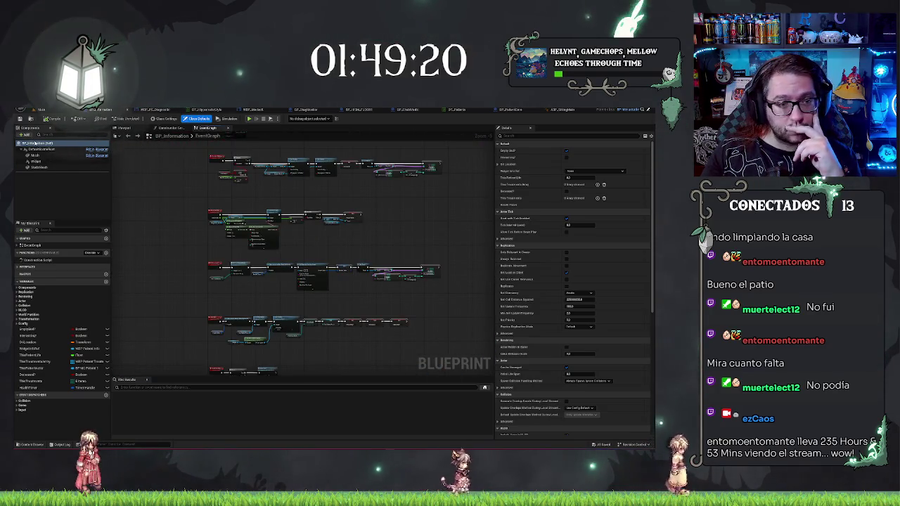
{"action": "left_click", "coordinate": [125, 128]}
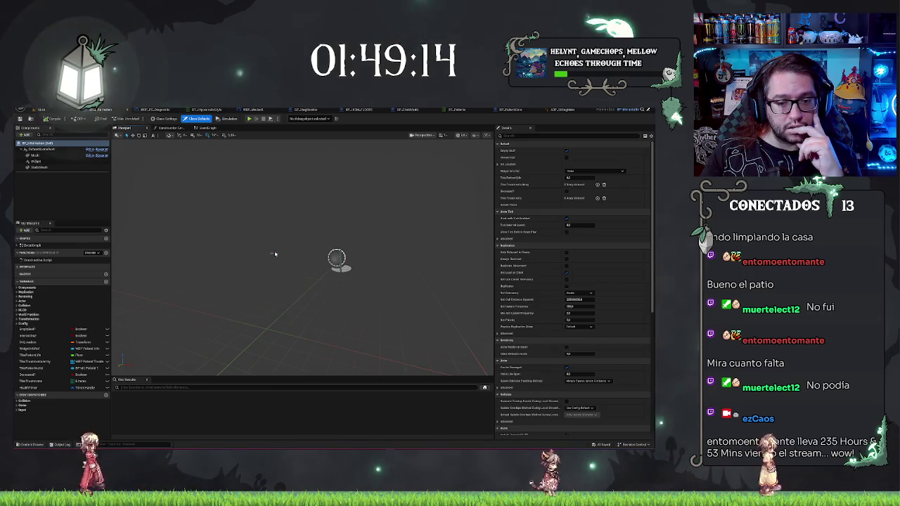
{"action": "left_click", "coordinate": [67, 167]}
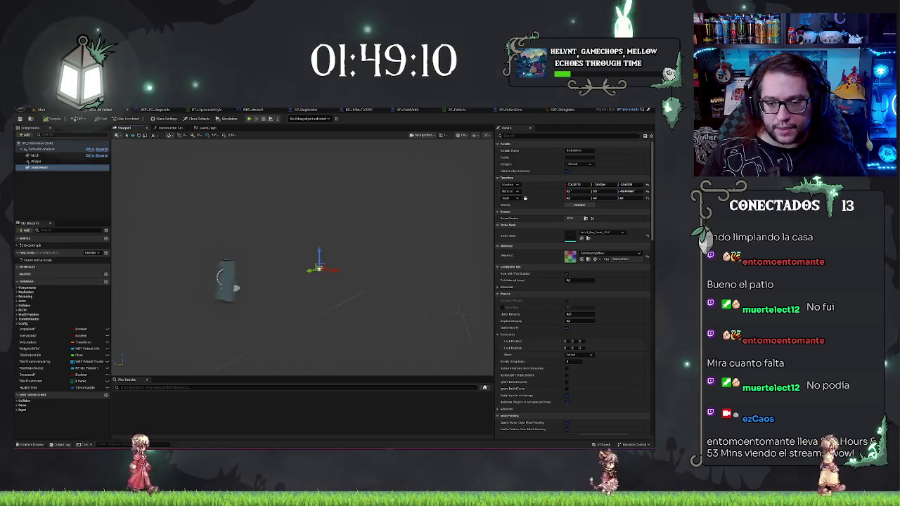
{"action": "key", "text": "f"}
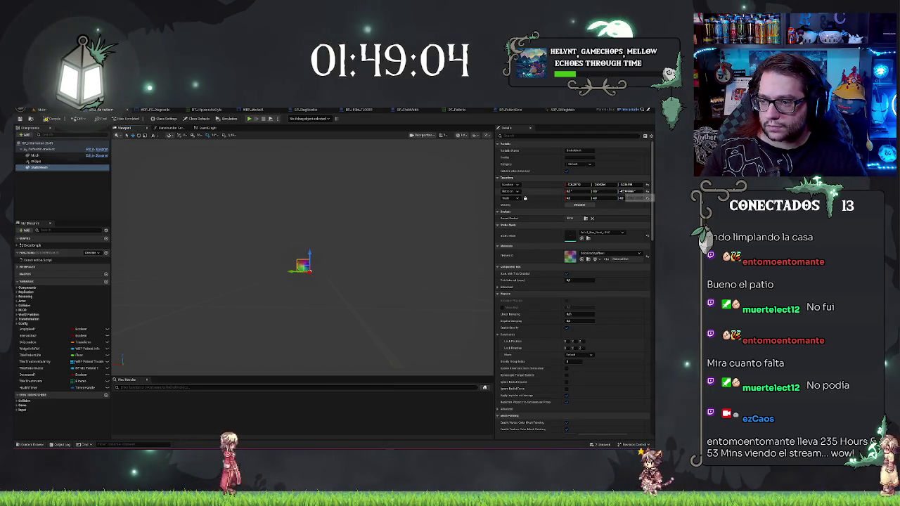
{"action": "left_click", "coordinate": [56, 118]}
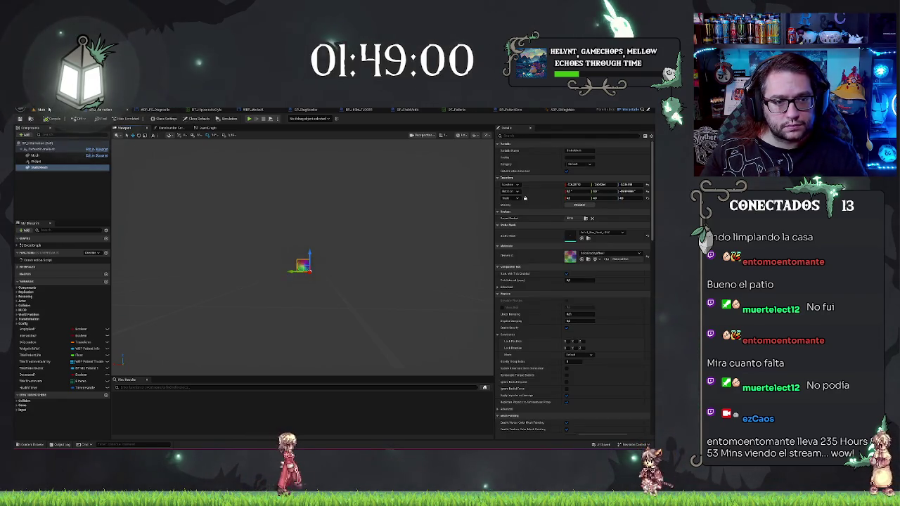
{"action": "left_click", "coordinate": [41, 109]}
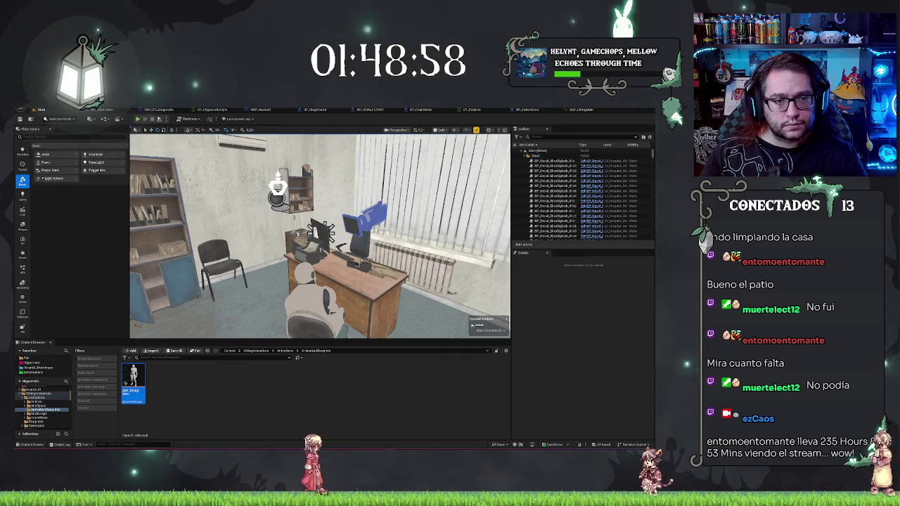
Browse from the Characters folder into Hipocratic and open BP_HorrorCharacter.
{"action": "left_click", "coordinate": [178, 426]}
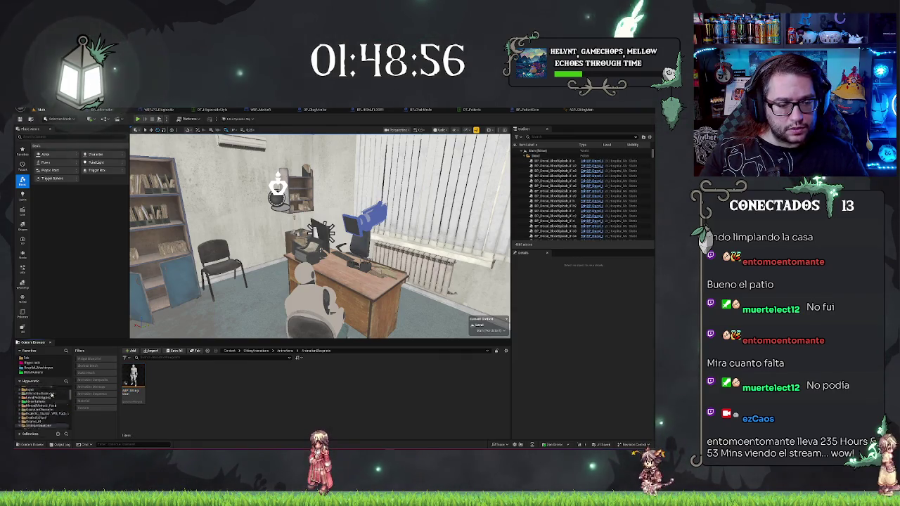
{"action": "left_click", "coordinate": [40, 392]}
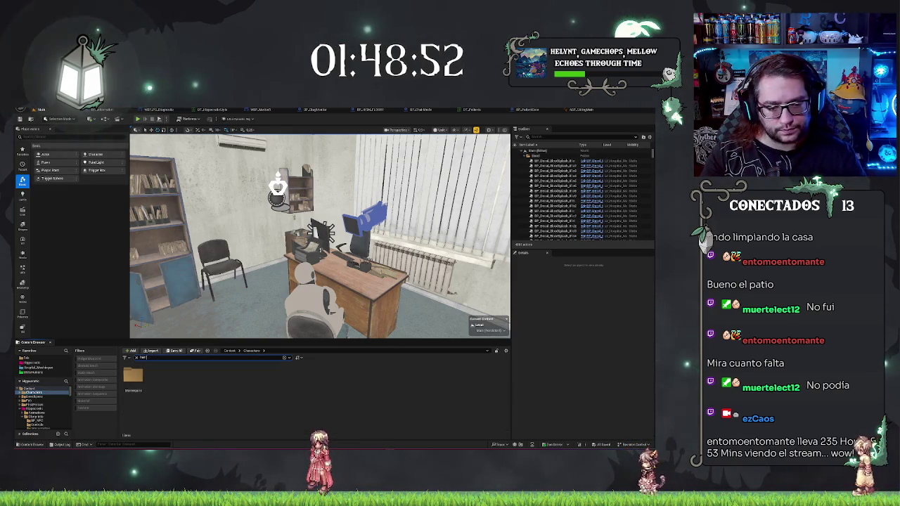
{"action": "type", "text": "ram"}
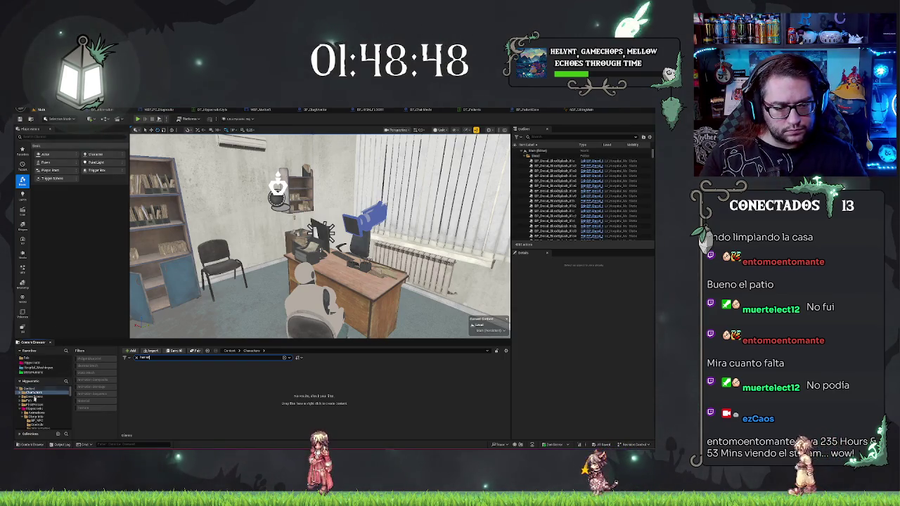
{"action": "left_click", "coordinate": [35, 408]}
{"action": "left_click", "coordinate": [134, 380]}
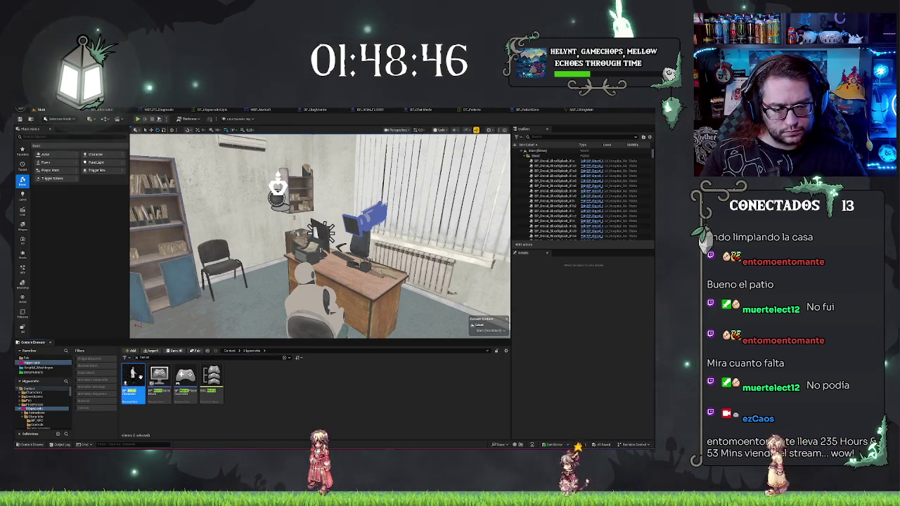
{"action": "double_click", "coordinate": [133, 380]}
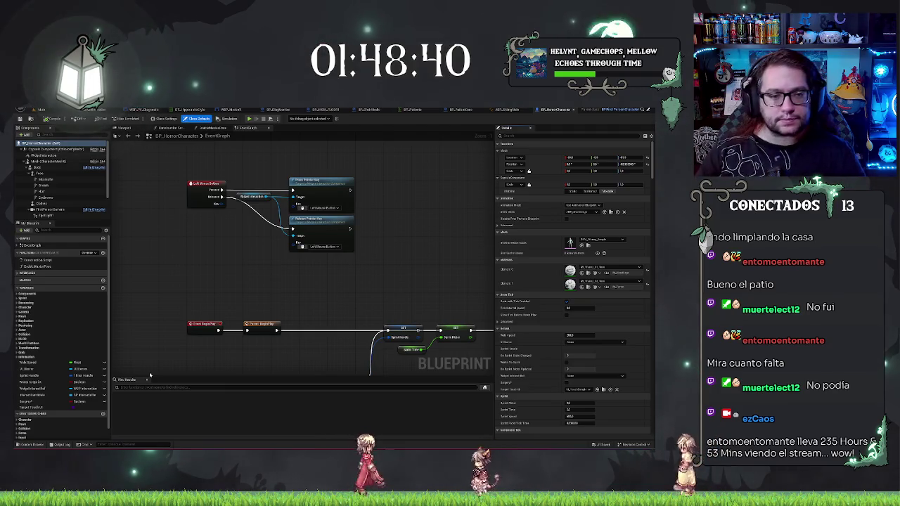
{"action": "scroll", "coordinate": [42, 204], "scroll_direction": "down", "scroll_amount": 2}
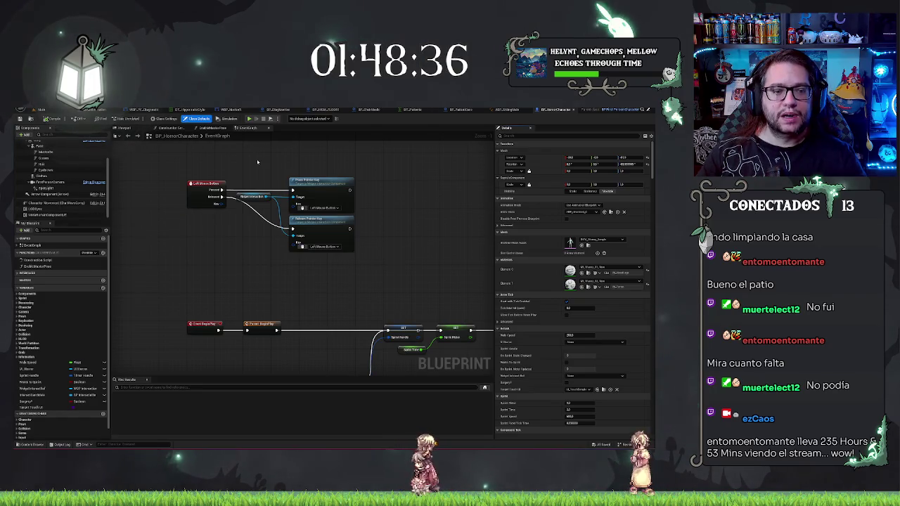
{"action": "mouse_move", "coordinate": [57, 203]}
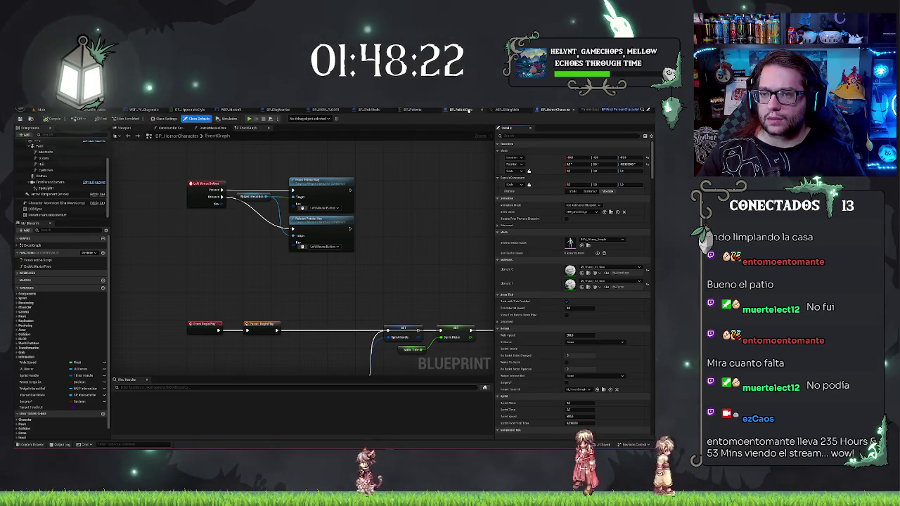
{"action": "left_click", "coordinate": [468, 110]}
Search the component list for 'chara', then close it without adding a component.
{"action": "left_click", "coordinate": [26, 135]}
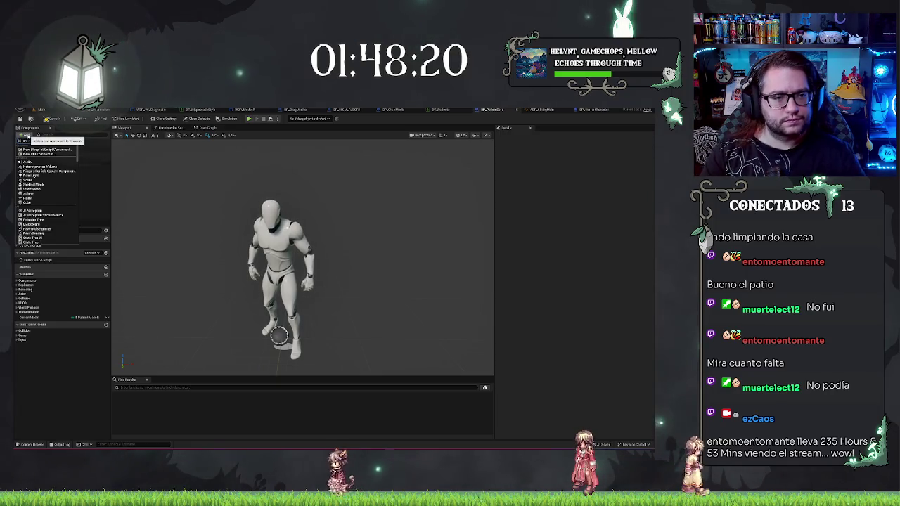
{"action": "left_click", "coordinate": [42, 140]}
{"action": "type", "text": "chara"}
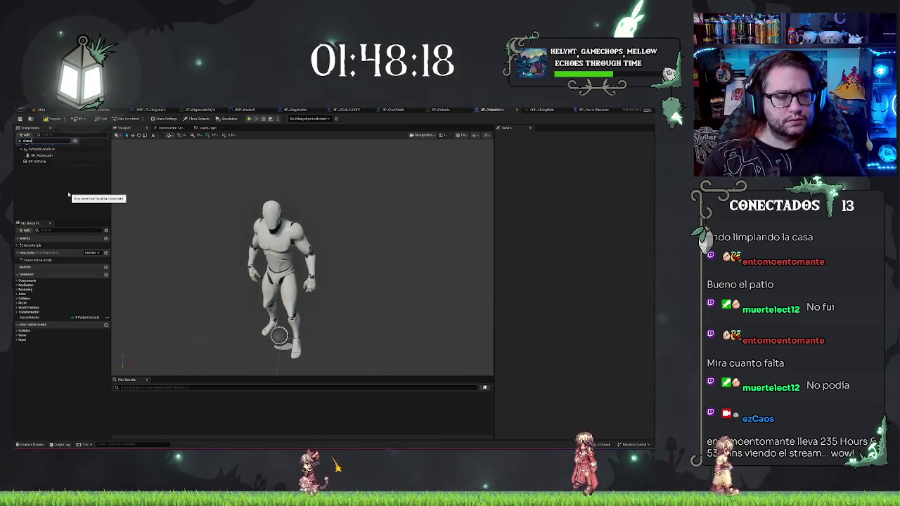
{"action": "left_click", "coordinate": [26, 134]}
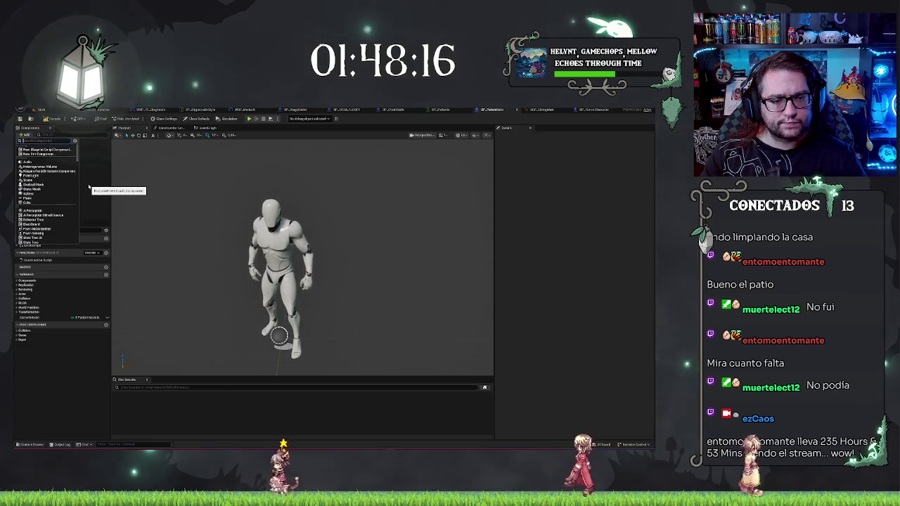
{"action": "left_click", "coordinate": [94, 178]}
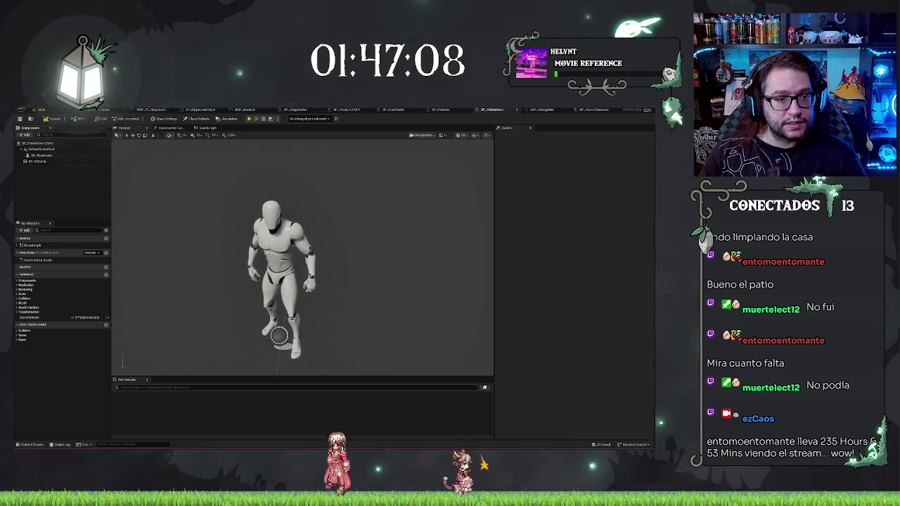
Reparent the patient blueprint to Character and orbit the preview to check its feet.
{"action": "right_click", "coordinate": [32, 149]}
{"action": "left_click", "coordinate": [65, 178]}
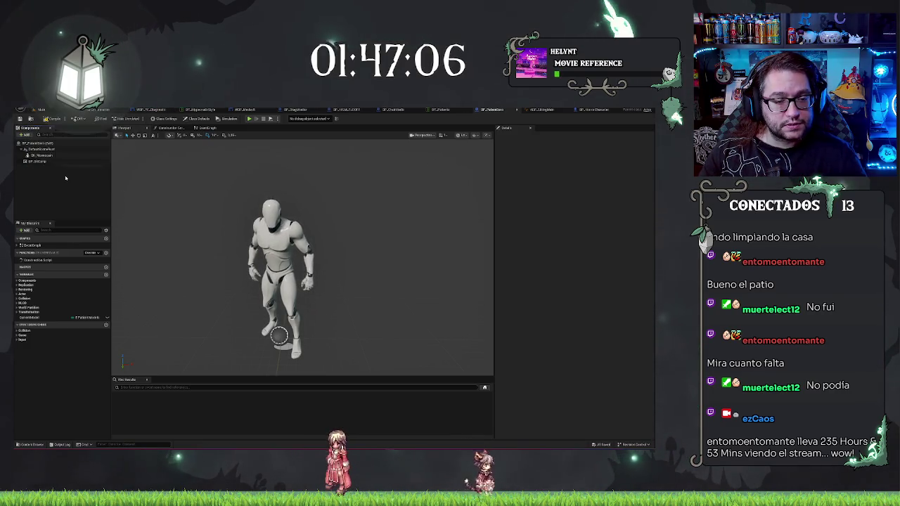
{"action": "right_click", "coordinate": [65, 178]}
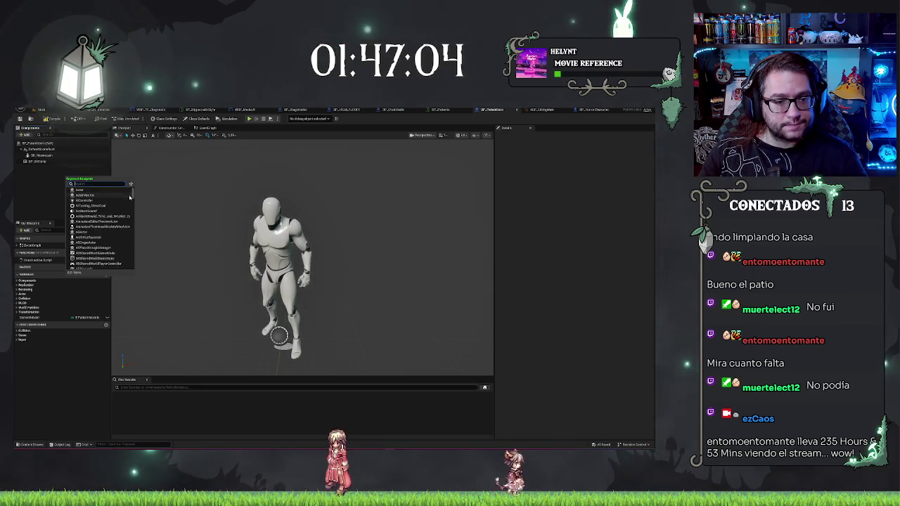
{"action": "type", "text": "character"}
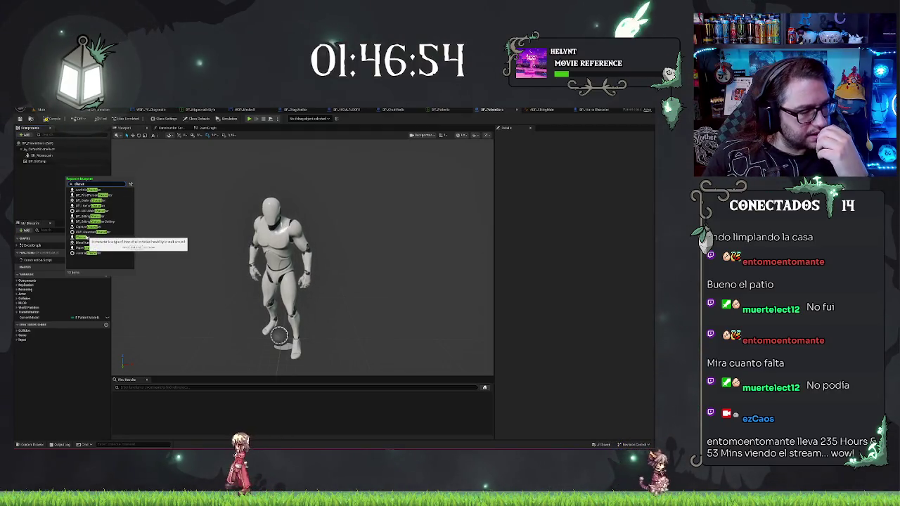
{"action": "left_click", "coordinate": [78, 237]}
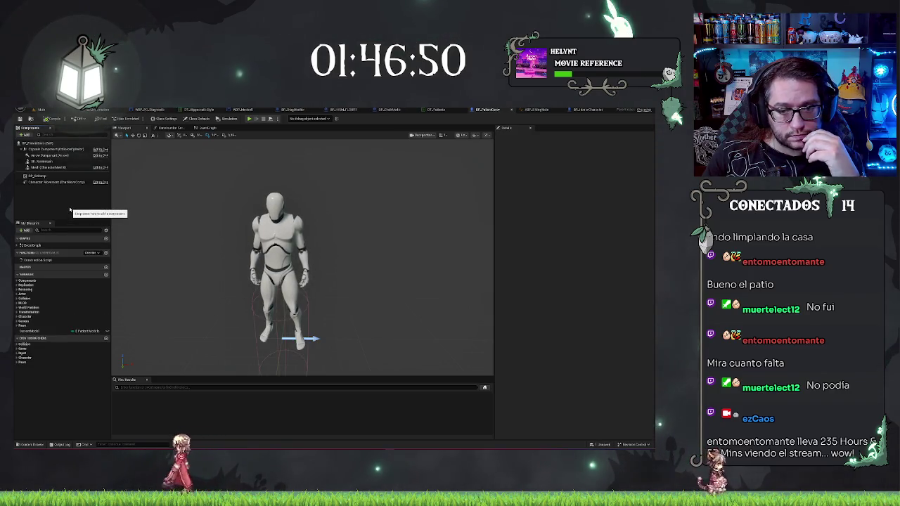
{"action": "mouse_move", "coordinate": [302, 282]}
{"action": "left_mouse_down"}
{"action": "mouse_move", "coordinate": [309, 218]}
{"action": "mouse_move", "coordinate": [330, 274]}
{"action": "left_mouse_up"}
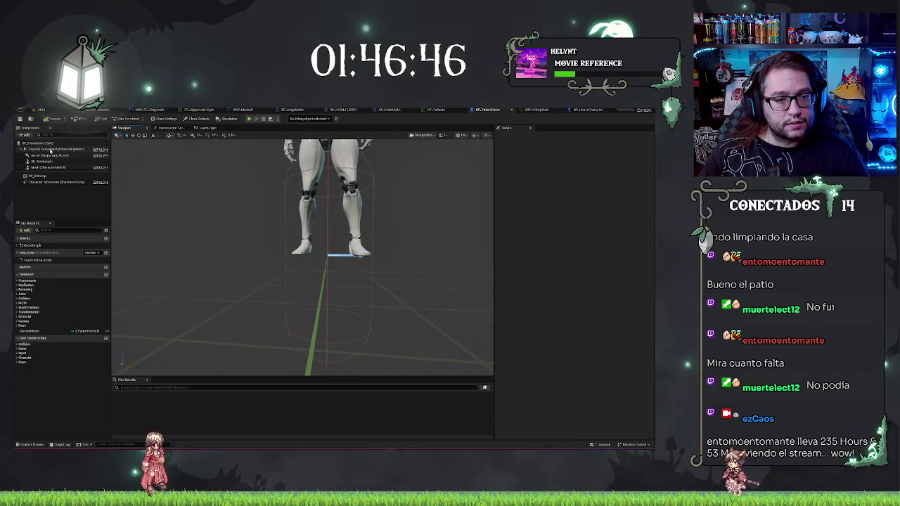
Compare the capsule, inherited Mesh and SK_Mannequin components' properties.
{"action": "left_click", "coordinate": [50, 150]}
{"action": "key", "text": "f"}
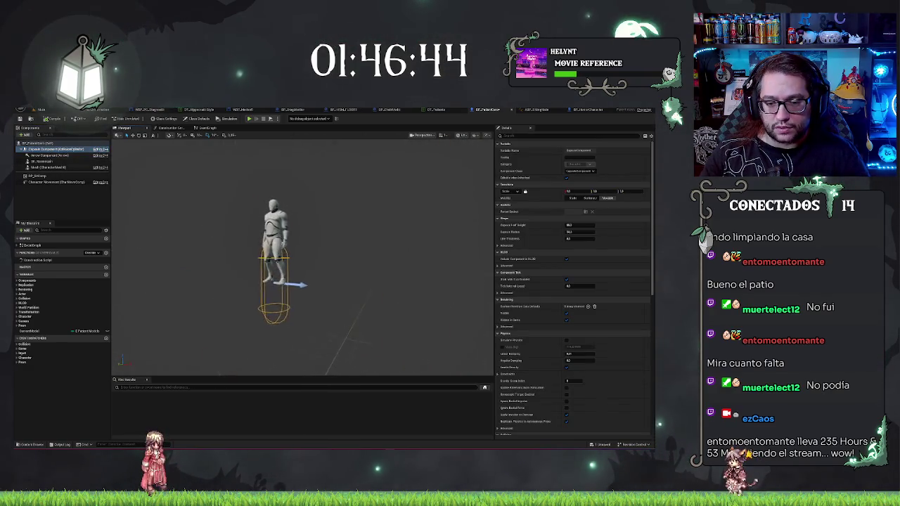
{"action": "left_click", "coordinate": [43, 168]}
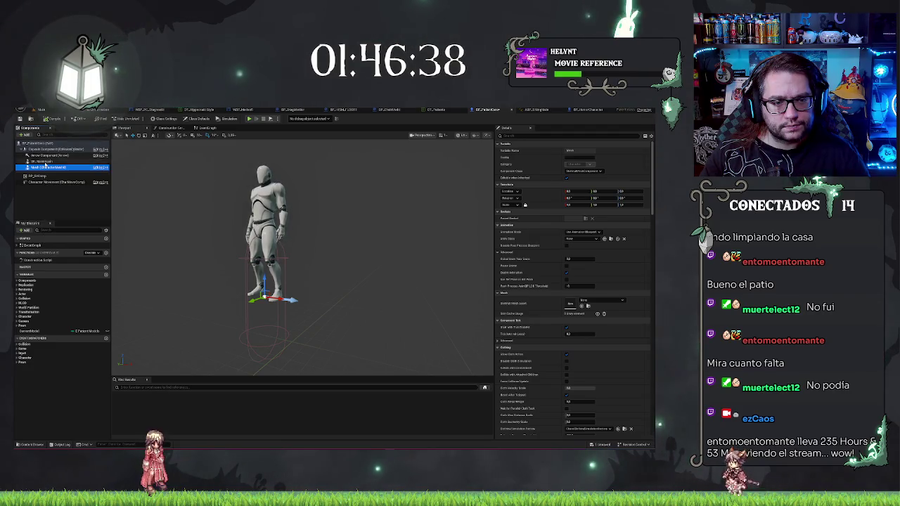
{"action": "left_click", "coordinate": [39, 162]}
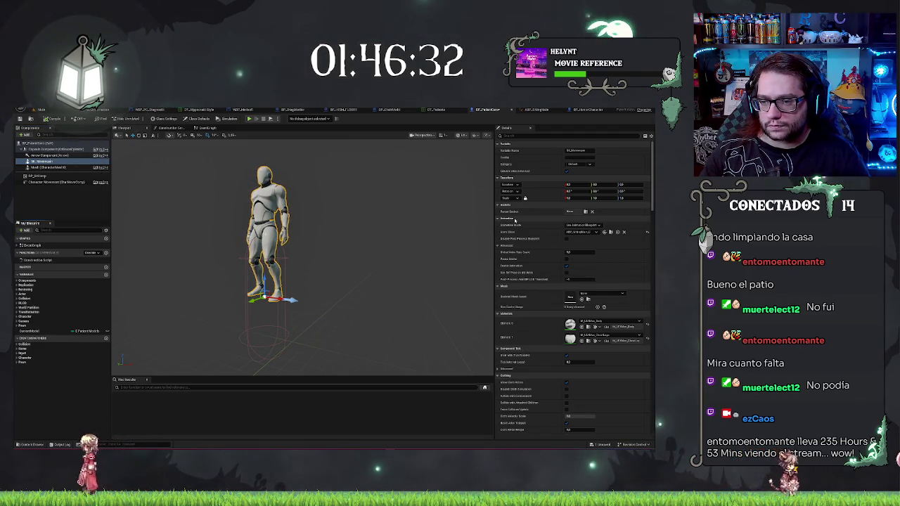
{"action": "left_click", "coordinate": [52, 168]}
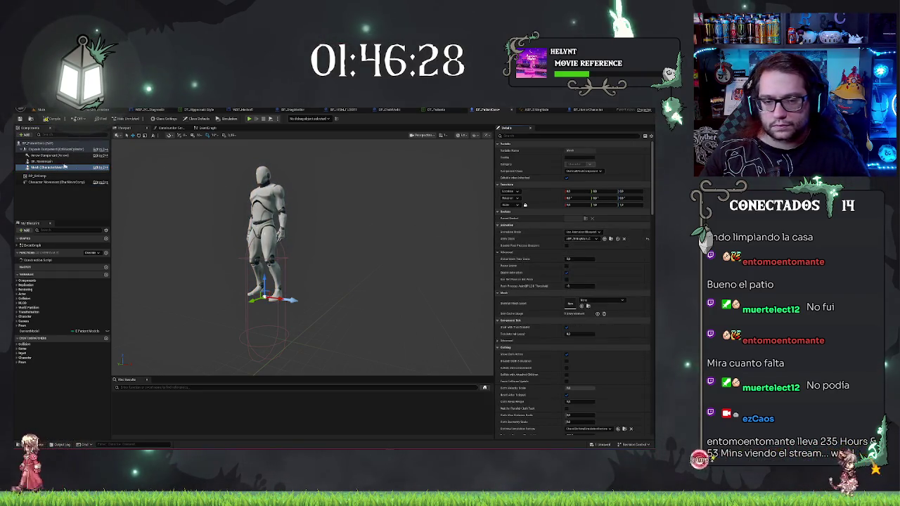
{"action": "left_click", "coordinate": [49, 161]}
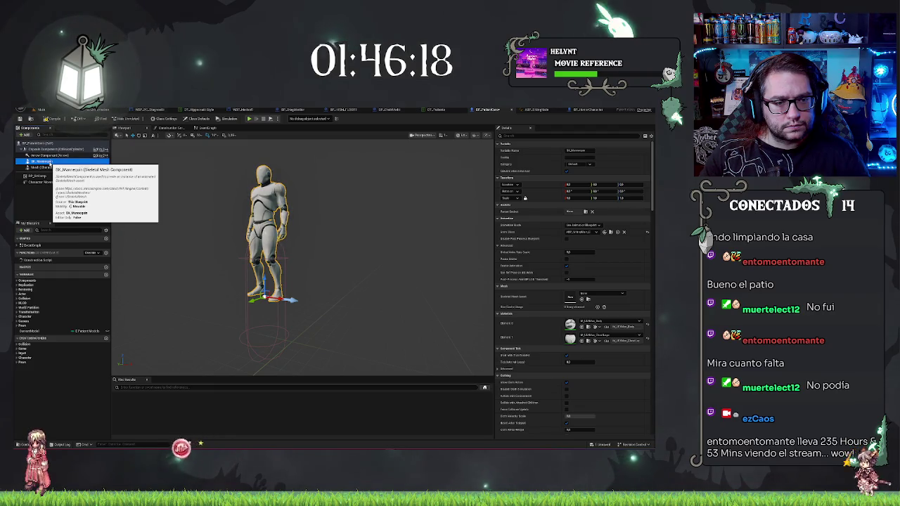
{"action": "left_click", "coordinate": [44, 167]}
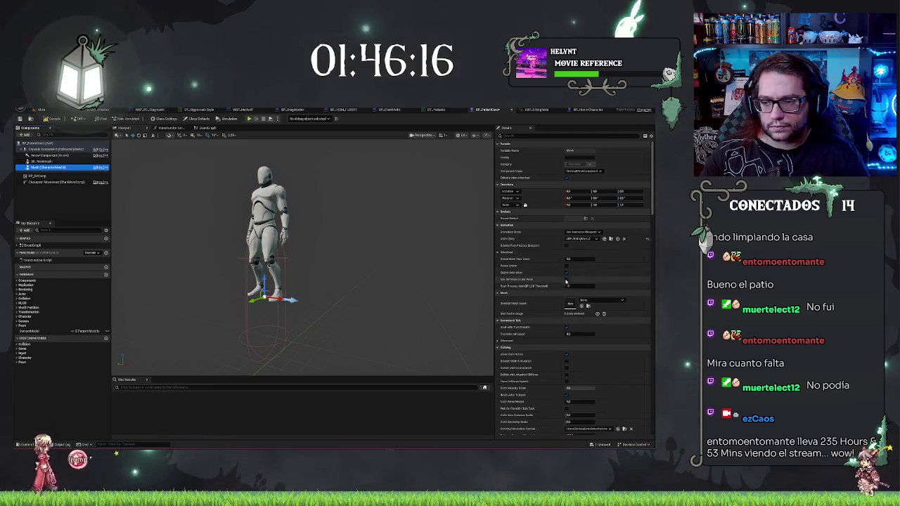
Assign SK_Mannequin as the inherited Mesh component's skeletal mesh asset.
{"action": "left_click", "coordinate": [591, 302]}
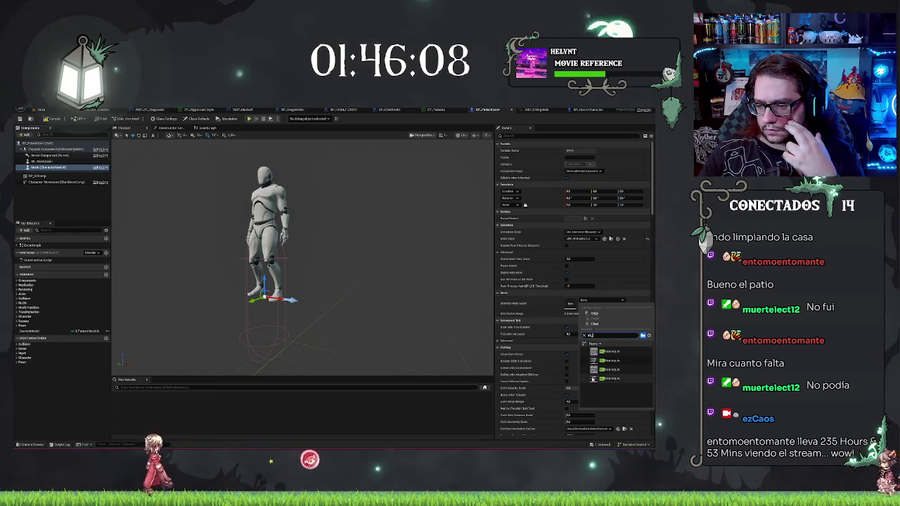
{"action": "mouse_move", "coordinate": [593, 370]}
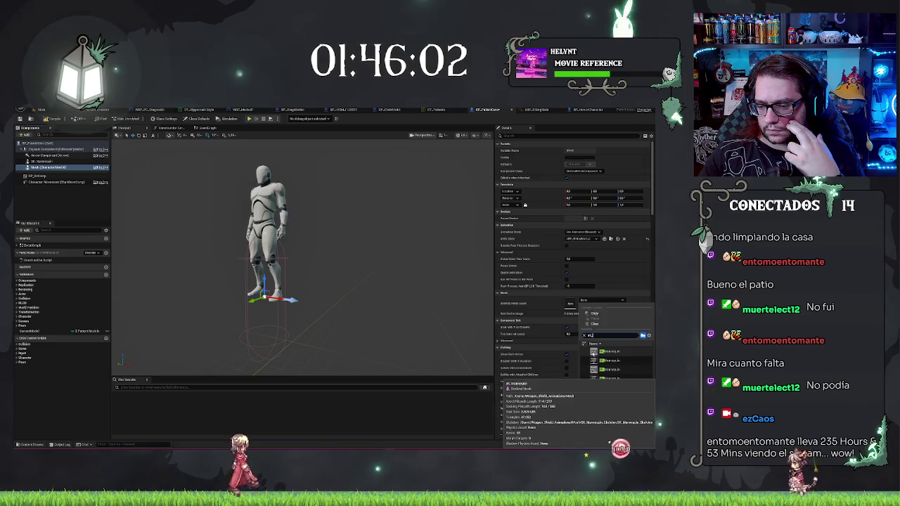
{"action": "left_click", "coordinate": [594, 370]}
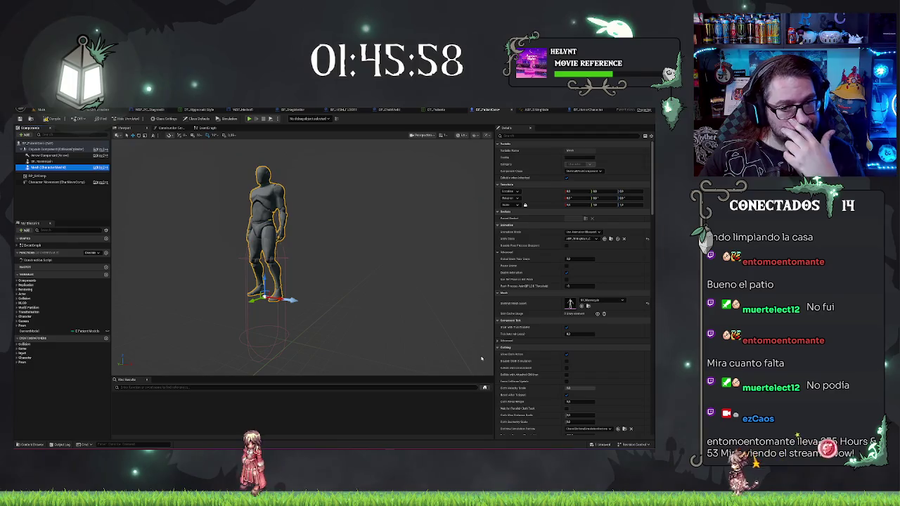
{"action": "left_click", "coordinate": [590, 300]}
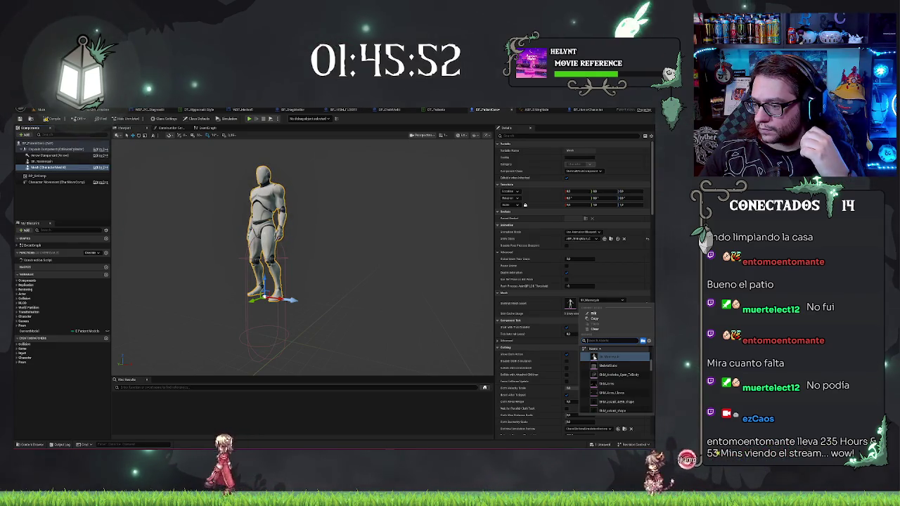
{"action": "type", "text": "sk"}
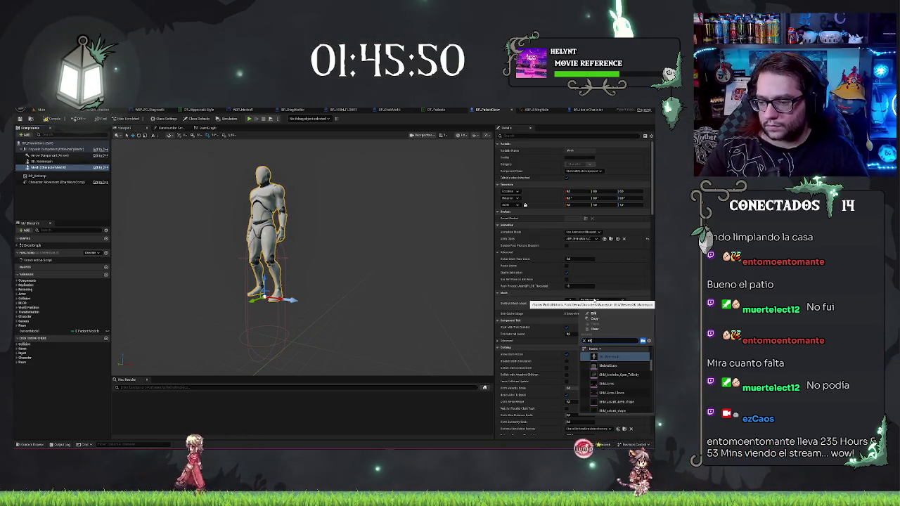
{"action": "type", "text": "_ch"}
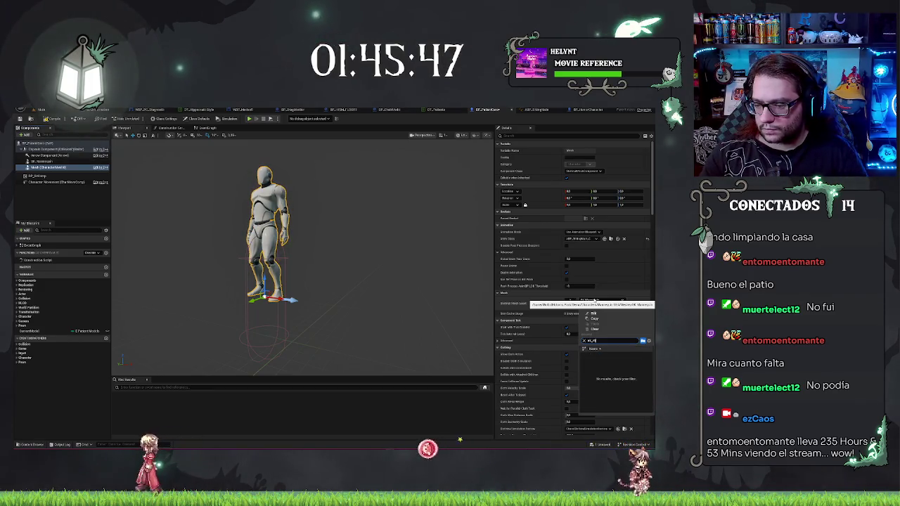
{"action": "key", "text": "BackSpace"}
{"action": "type", "text": "mann"}
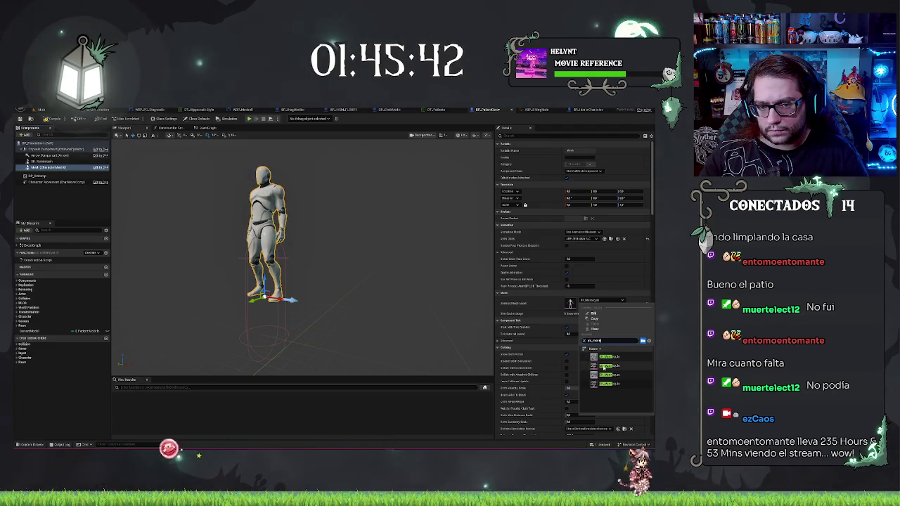
{"action": "left_click", "coordinate": [640, 365]}
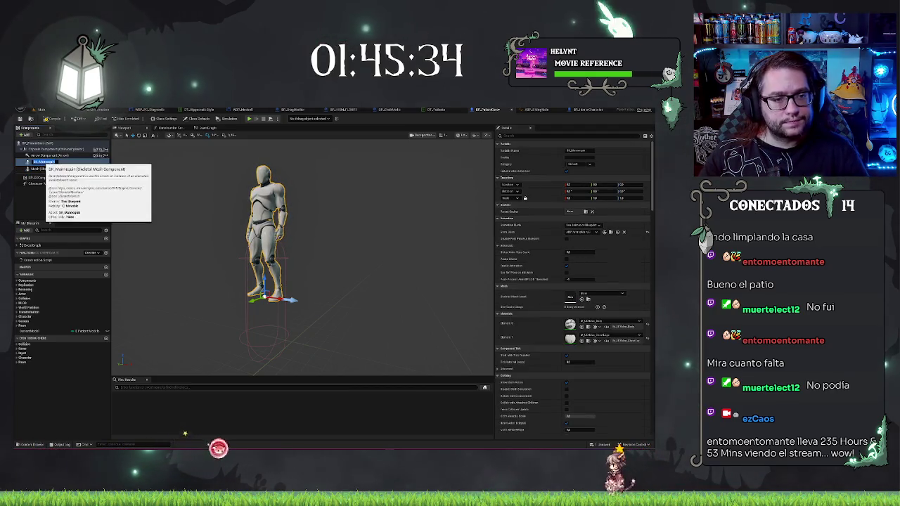
{"action": "left_click", "coordinate": [33, 162]}
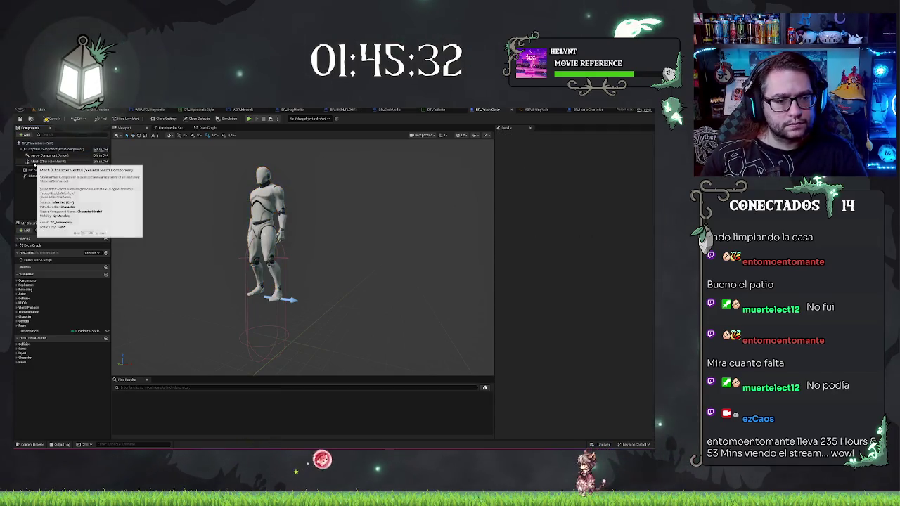
Check the inherited Mesh's feet against the capsule bottom and save the patient blueprint.
{"action": "left_click", "coordinate": [34, 163]}
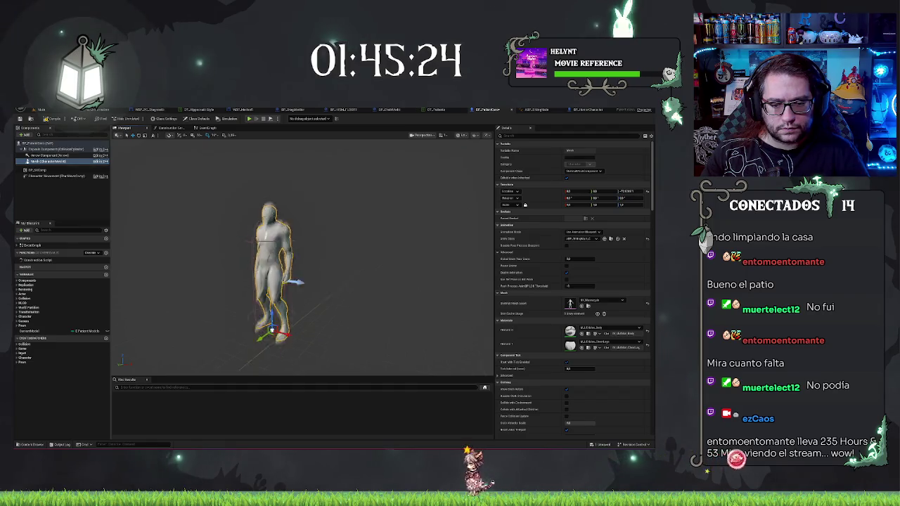
{"action": "scroll", "coordinate": [302, 261], "scroll_direction": "up", "scroll_amount": 5}
{"action": "scroll", "coordinate": [302, 260], "scroll_direction": "down", "scroll_amount": 5}
{"action": "scroll", "coordinate": [302, 260], "scroll_direction": "up", "scroll_amount": 4}
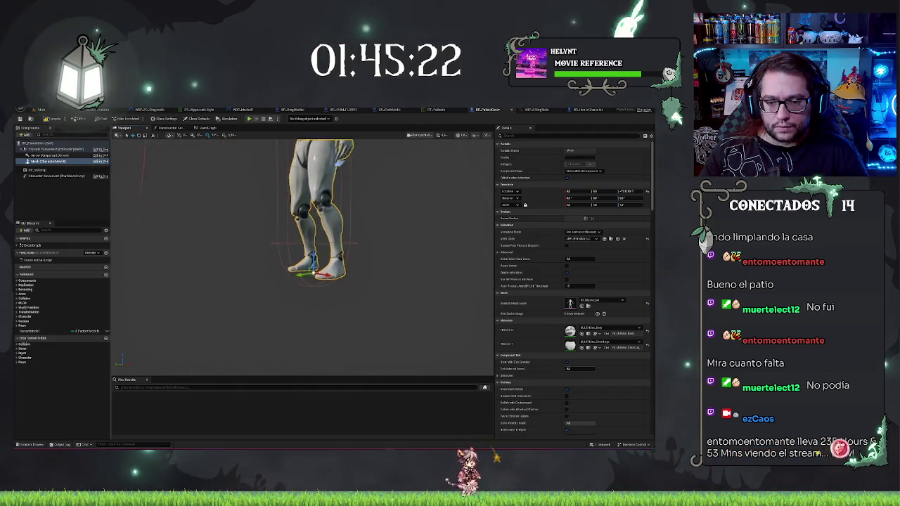
{"action": "scroll", "coordinate": [429, 289], "scroll_direction": "up", "scroll_amount": 2}
{"action": "mouse_move", "coordinate": [394, 281]}
{"action": "left_mouse_down"}
{"action": "mouse_move", "coordinate": [428, 289]}
{"action": "mouse_move", "coordinate": [367, 258]}
{"action": "left_mouse_up"}
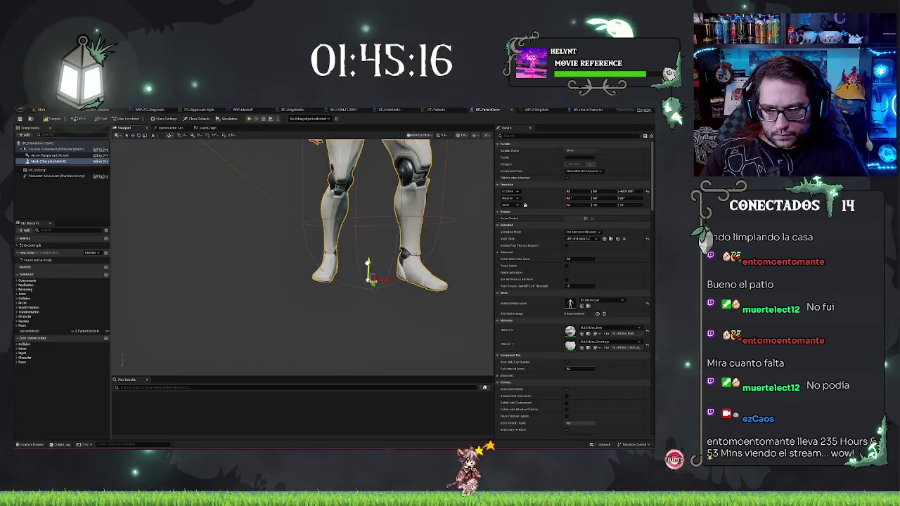
{"action": "left_click_drag", "start_coordinate": [367, 261], "coordinate": [336, 258]}
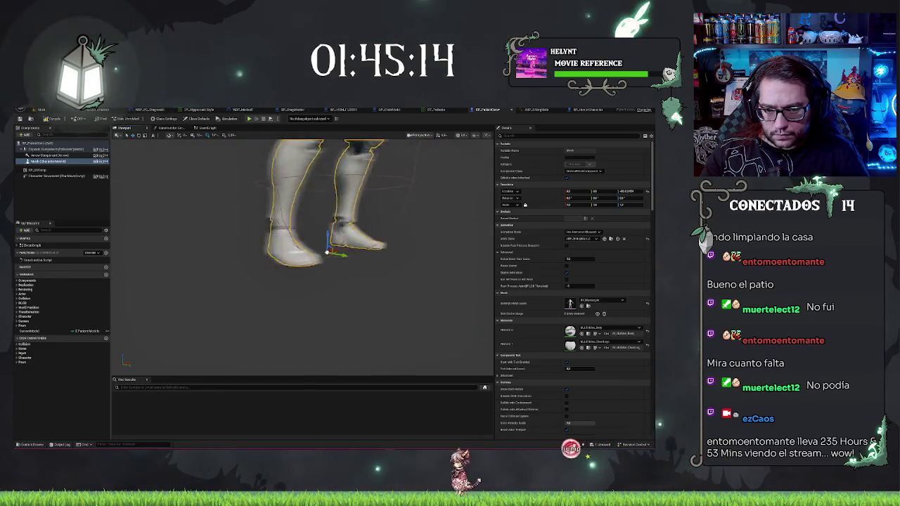
{"action": "key", "text": "f"}
{"action": "key", "text": "ctrl+s"}
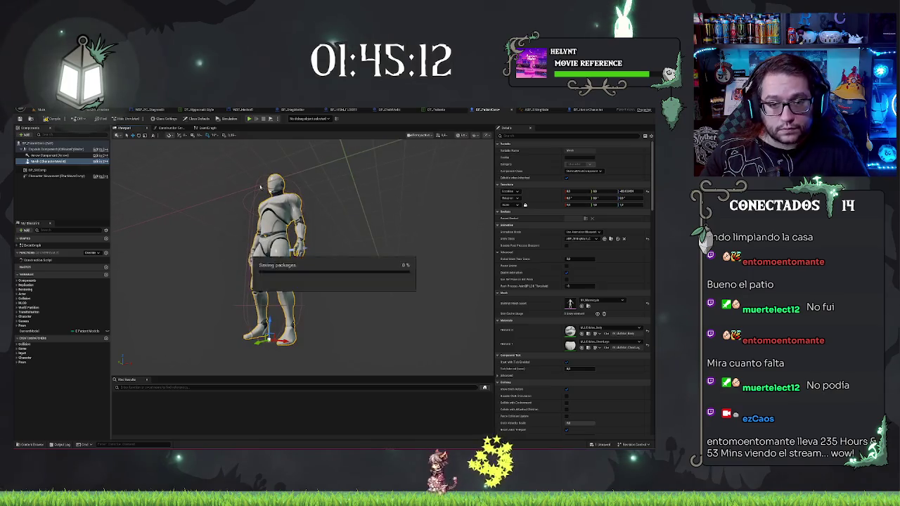
{"action": "mouse_move", "coordinate": [260, 187]}
{"action": "left_mouse_down"}
{"action": "mouse_move", "coordinate": [271, 188]}
{"action": "mouse_move", "coordinate": [285, 228]}
{"action": "mouse_move", "coordinate": [274, 228]}
{"action": "left_mouse_up"}
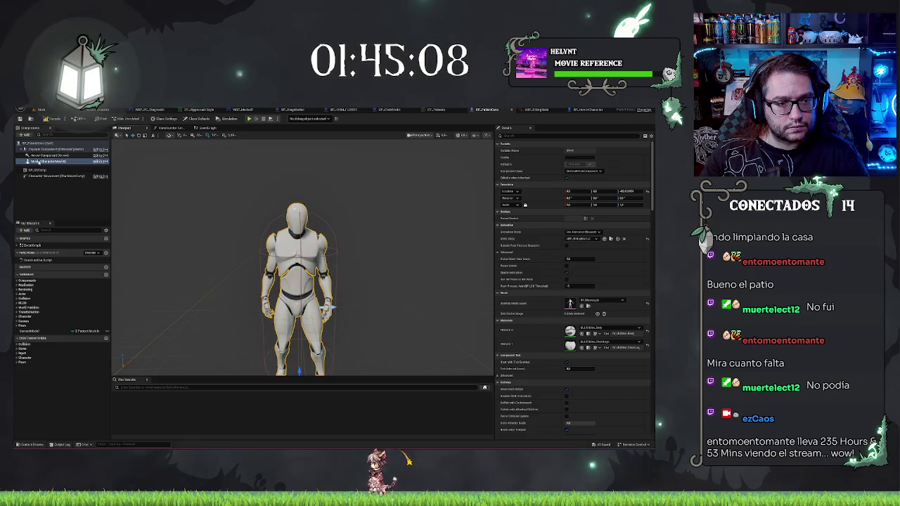
{"action": "left_click", "coordinate": [42, 150]}
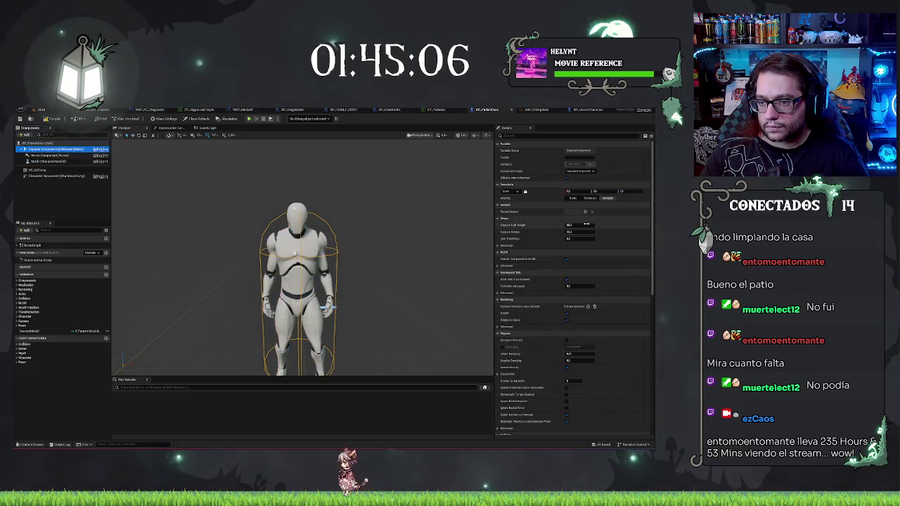
Narrow the patient's Capsule Radius so it wraps the mannequin more tightly.
{"action": "left_click_drag", "start_coordinate": [585, 231], "coordinate": [584, 231]}
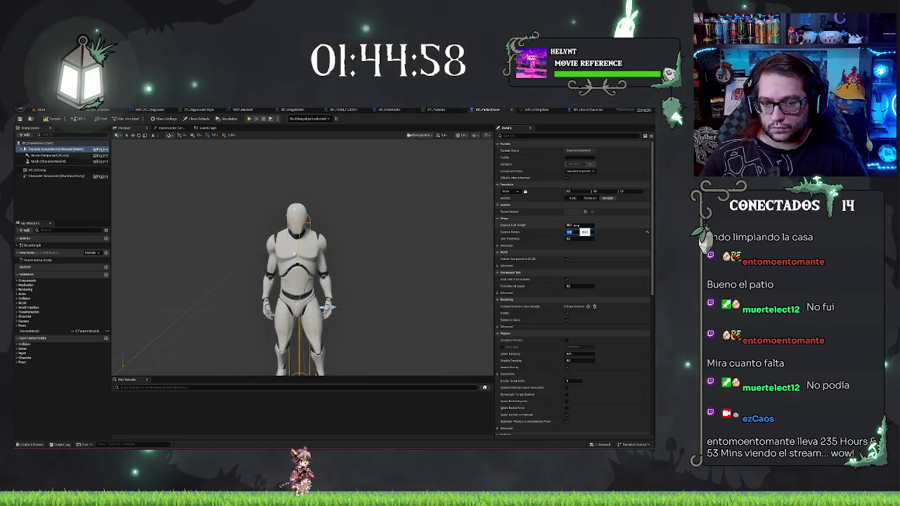
{"action": "type", "text": "1"}
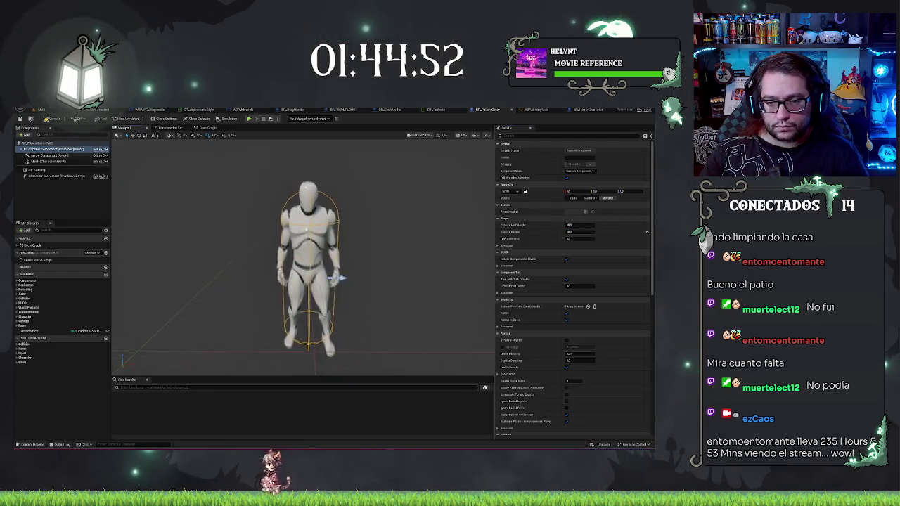
{"action": "scroll", "coordinate": [336, 277], "scroll_direction": "up", "scroll_amount": 4}
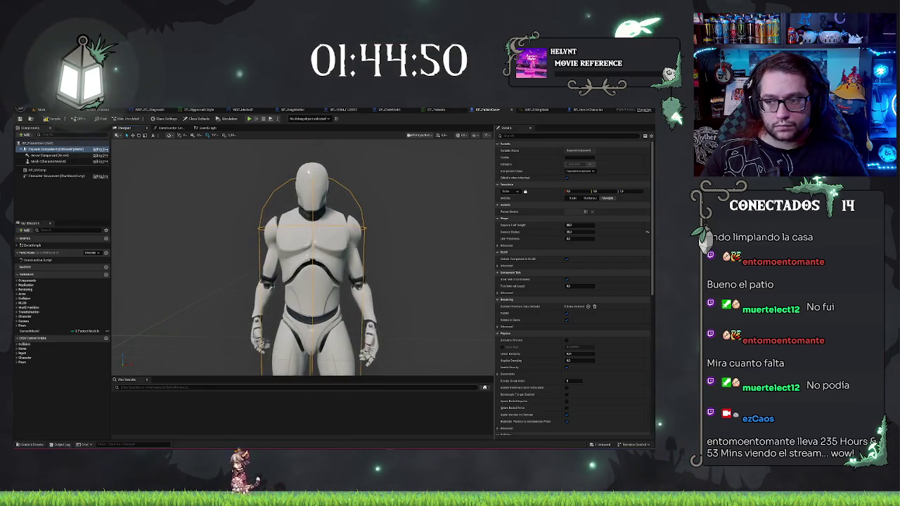
{"action": "scroll", "coordinate": [303, 256], "scroll_direction": "down", "scroll_amount": 5}
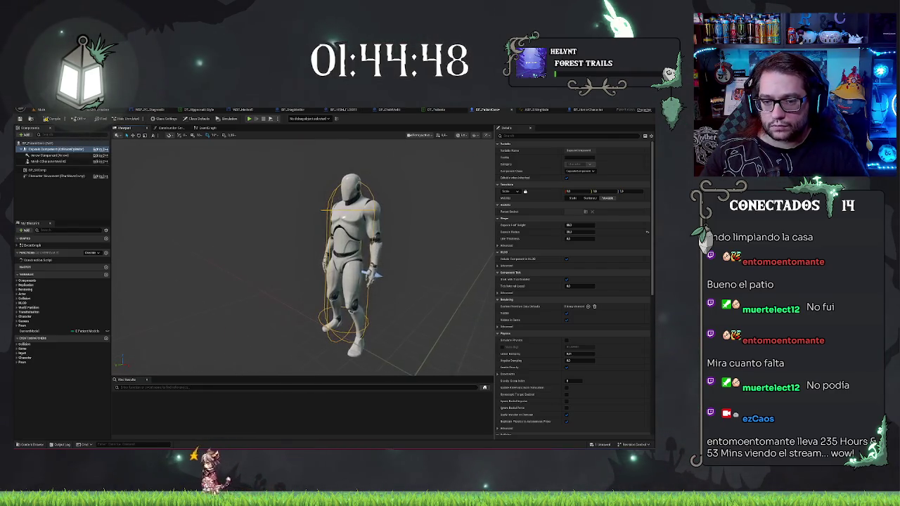
Compare the mannequin mesh outline against the capsule, then return to the office level.
{"action": "left_click", "coordinate": [48, 125]}
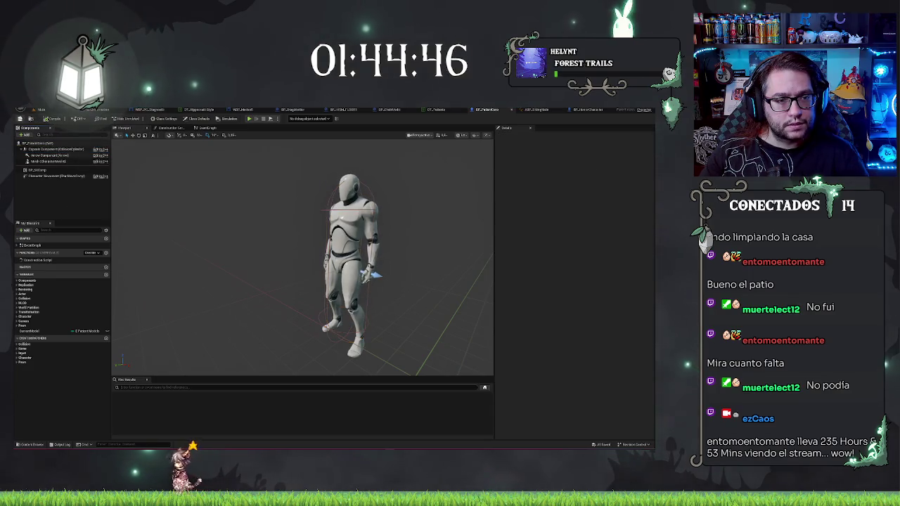
{"action": "left_click", "coordinate": [55, 162]}
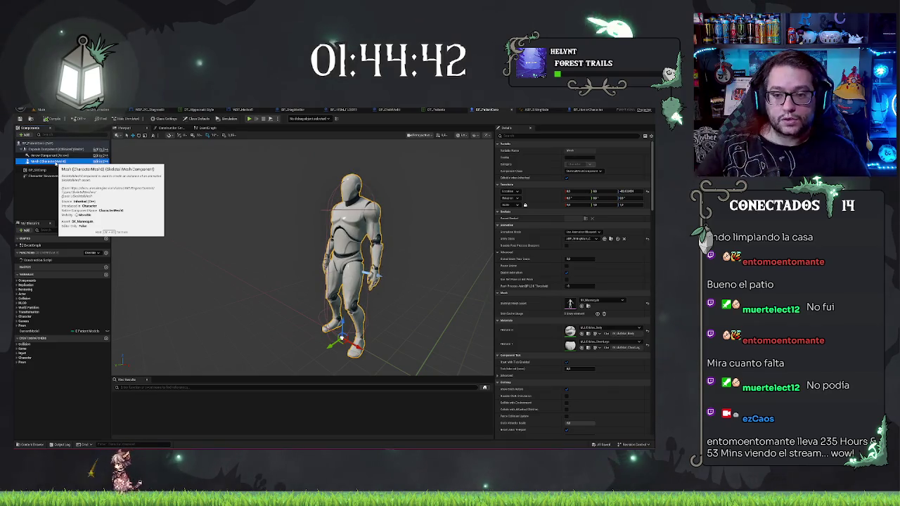
{"action": "left_click", "coordinate": [42, 198]}
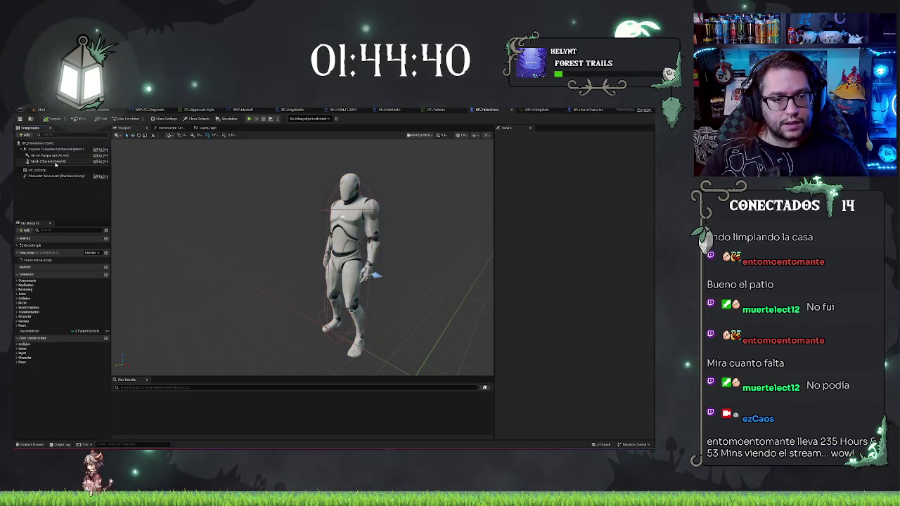
{"action": "left_click", "coordinate": [55, 162]}
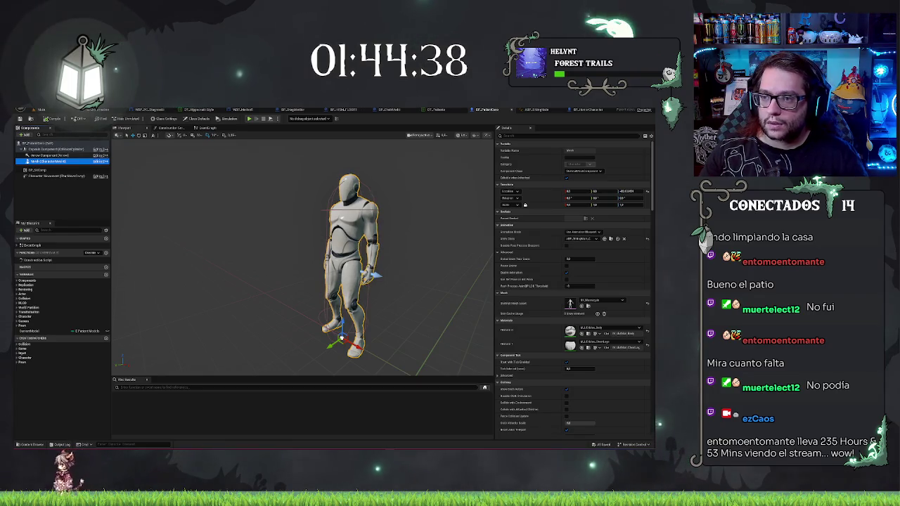
{"action": "left_click", "coordinate": [61, 190]}
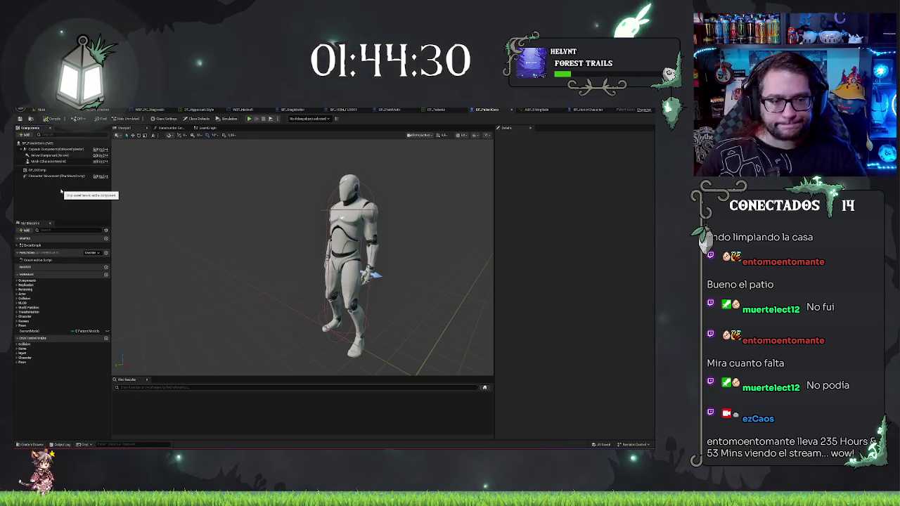
{"action": "left_click", "coordinate": [41, 110]}
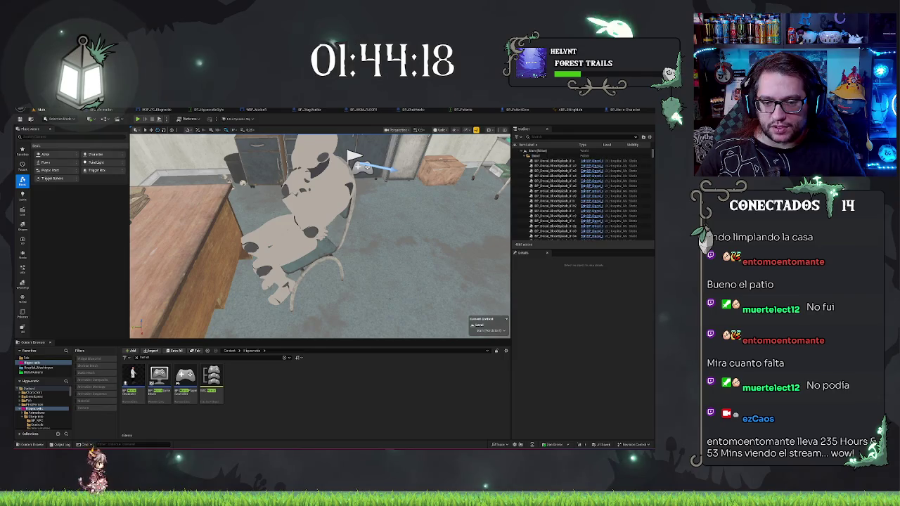
Inspect the seated patient and the chair beneath it, then clear the selection.
{"action": "left_click", "coordinate": [302, 210]}
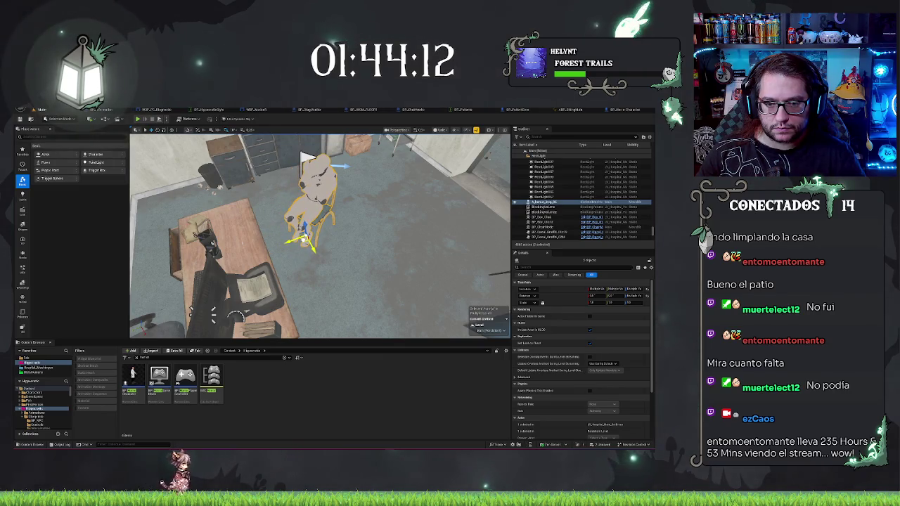
{"action": "left_click", "coordinate": [245, 250]}
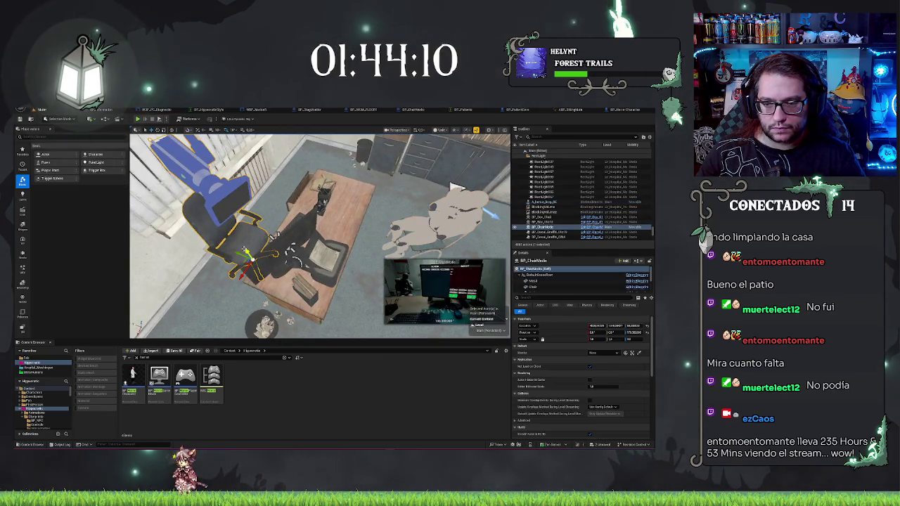
{"action": "key", "text": "Escape"}
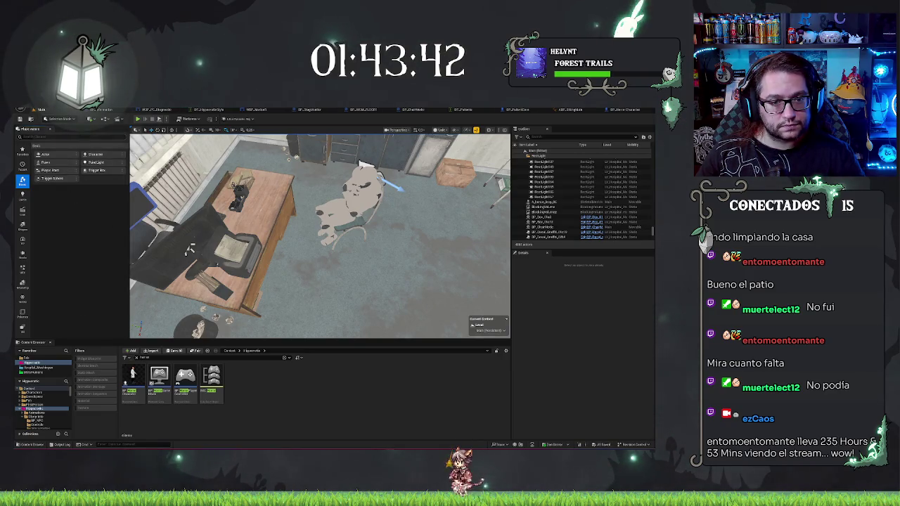
Place a standing patient character beside the desk and frame the view on it.
{"action": "type", "text": "s"}
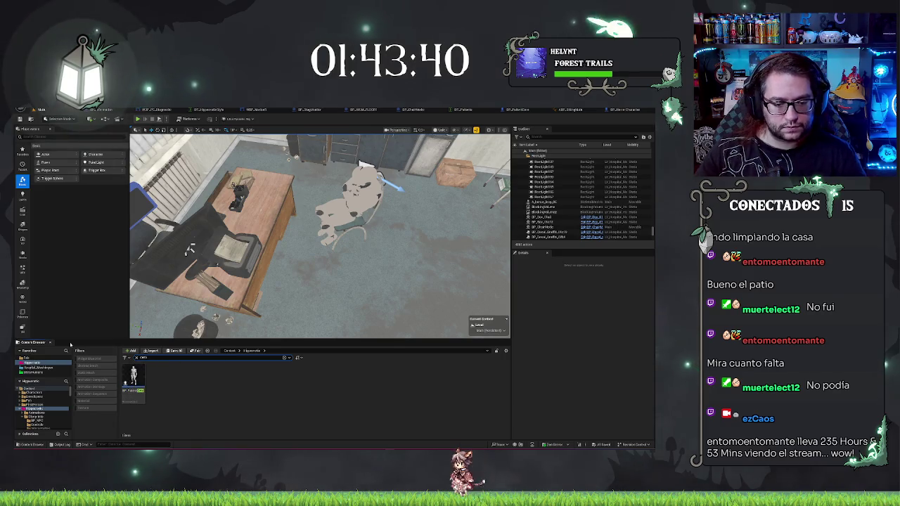
{"action": "left_click_drag", "start_coordinate": [406, 287], "coordinate": [302, 236]}
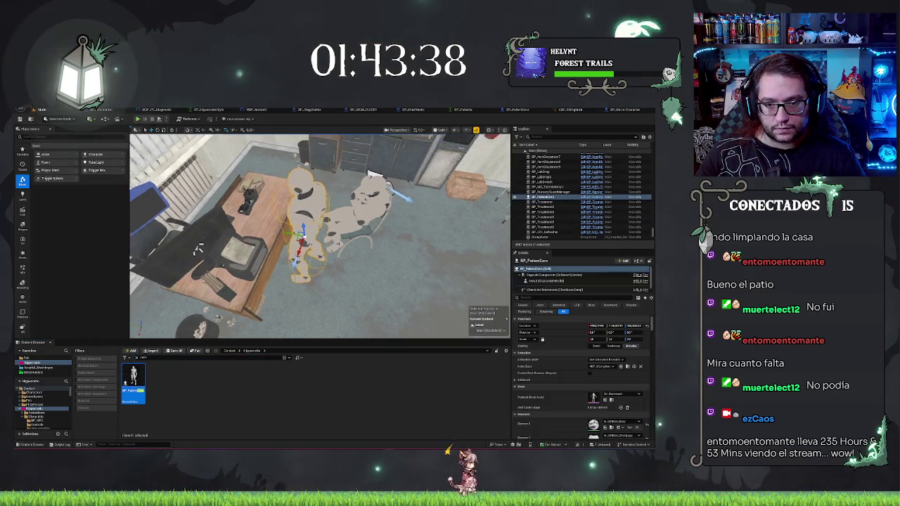
{"action": "key", "text": "f"}
{"action": "left_click_drag", "start_coordinate": [163, 289], "coordinate": [185, 234]}
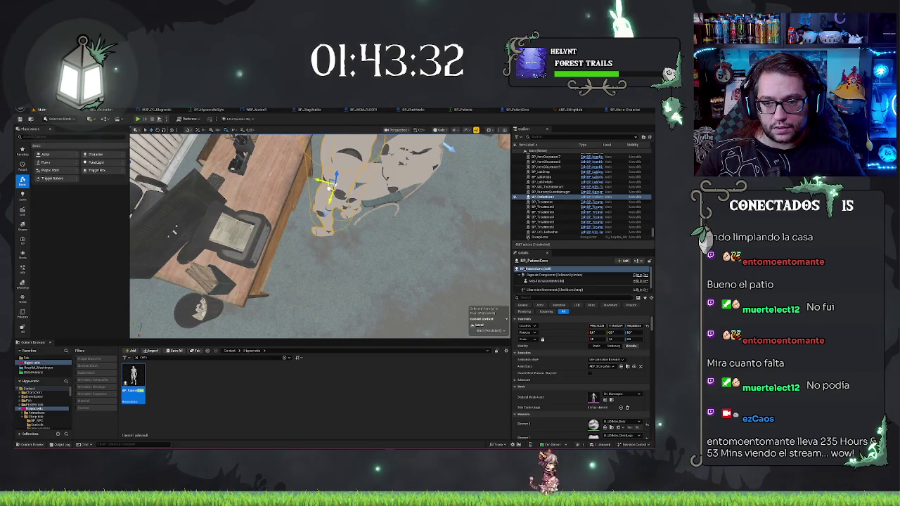
{"action": "mouse_move", "coordinate": [174, 232]}
{"action": "left_mouse_down"}
{"action": "mouse_move", "coordinate": [202, 206]}
{"action": "mouse_move", "coordinate": [249, 304]}
{"action": "mouse_move", "coordinate": [172, 217]}
{"action": "mouse_move", "coordinate": [201, 239]}
{"action": "left_mouse_up"}
Frame the seated patient, then select the standing patient's seating component.
{"action": "left_click", "coordinate": [362, 211]}
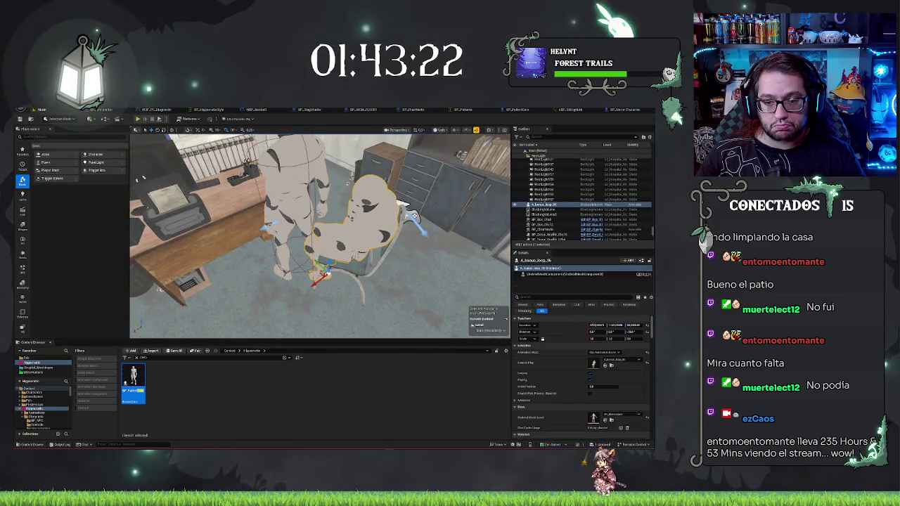
{"action": "key", "text": "f"}
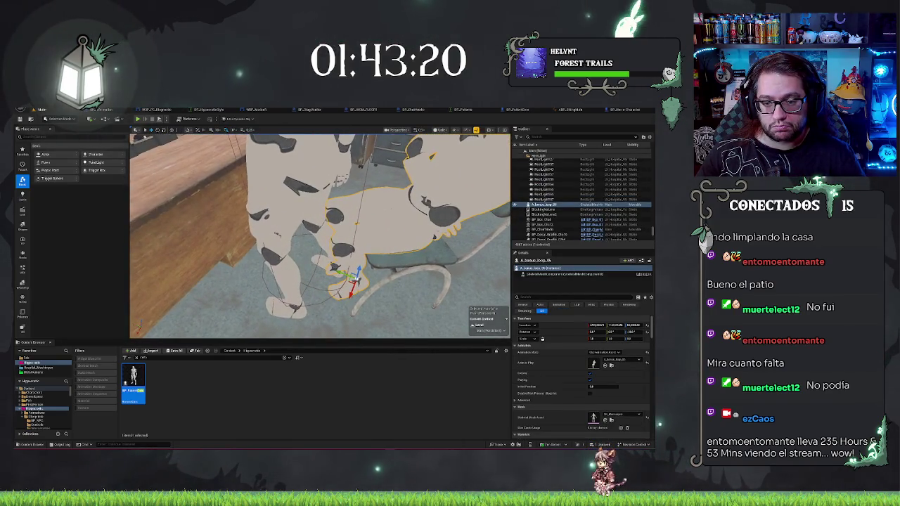
{"action": "left_click_drag", "start_coordinate": [211, 239], "coordinate": [193, 232]}
{"action": "left_click", "coordinate": [320, 203]}
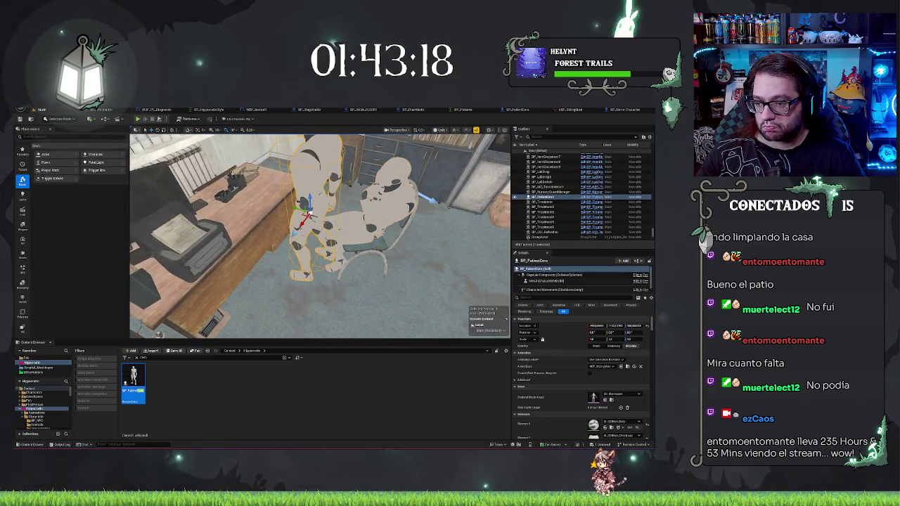
{"action": "left_click", "coordinate": [552, 294]}
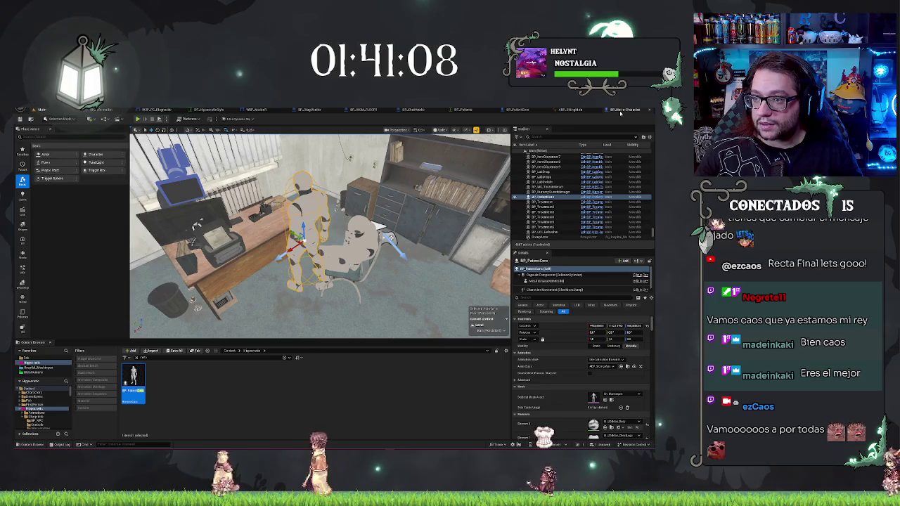
{"action": "scroll", "coordinate": [82, 181], "scroll_direction": "up", "scroll_amount": 3}
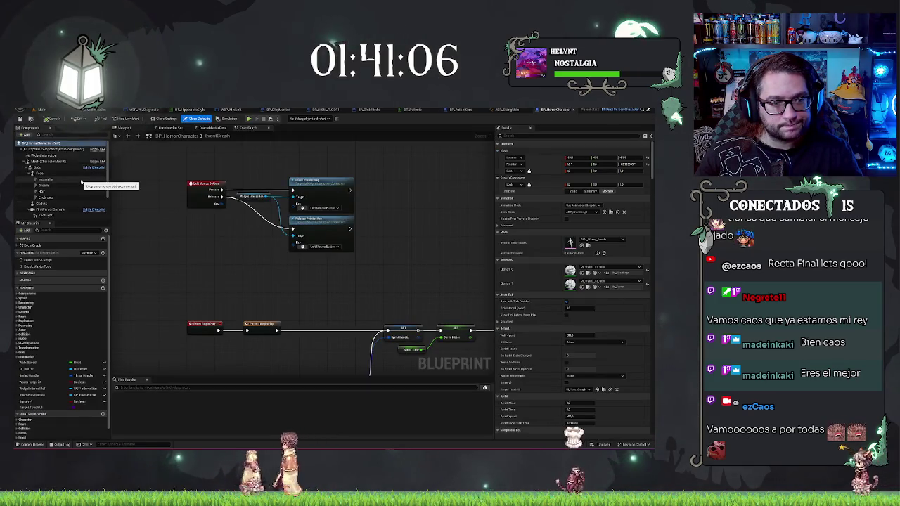
Switch to the patient character Blueprint and browse its event dispatcher categories.
{"action": "scroll", "coordinate": [60, 316], "scroll_direction": "down", "scroll_amount": 1}
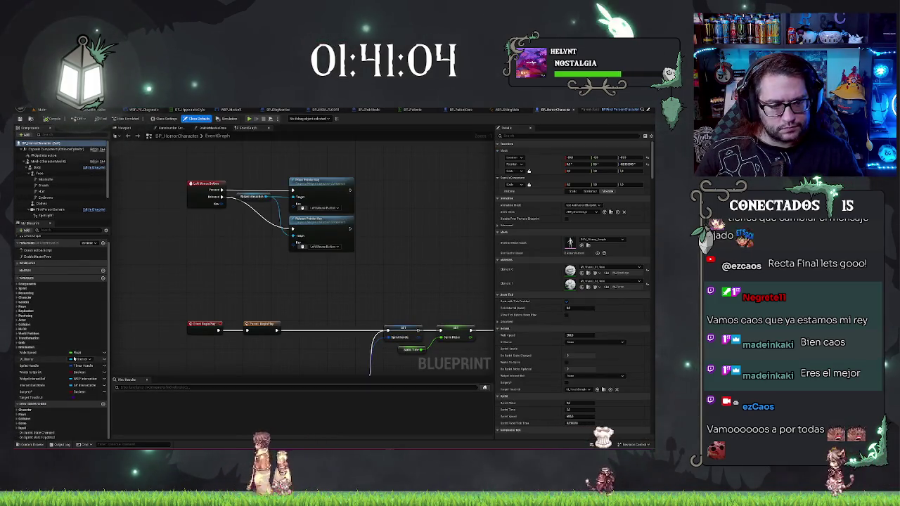
{"action": "left_click", "coordinate": [459, 110]}
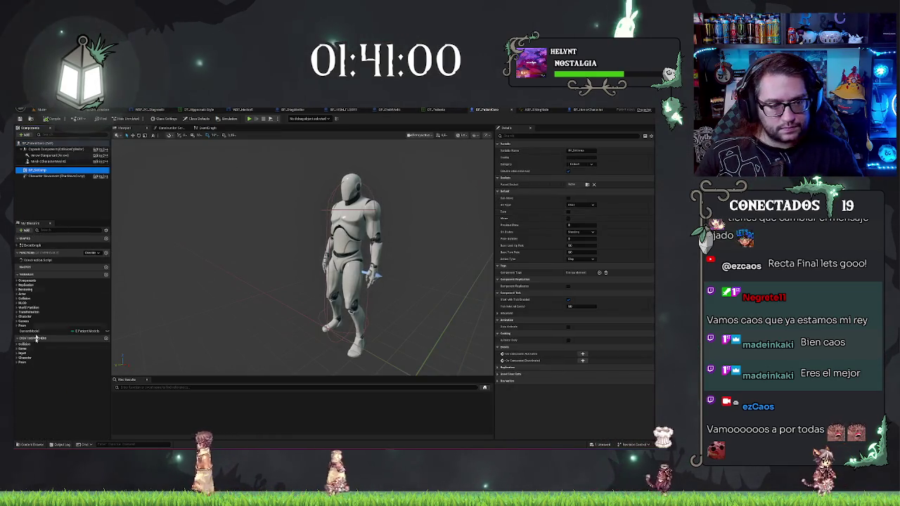
{"action": "left_click", "coordinate": [45, 387]}
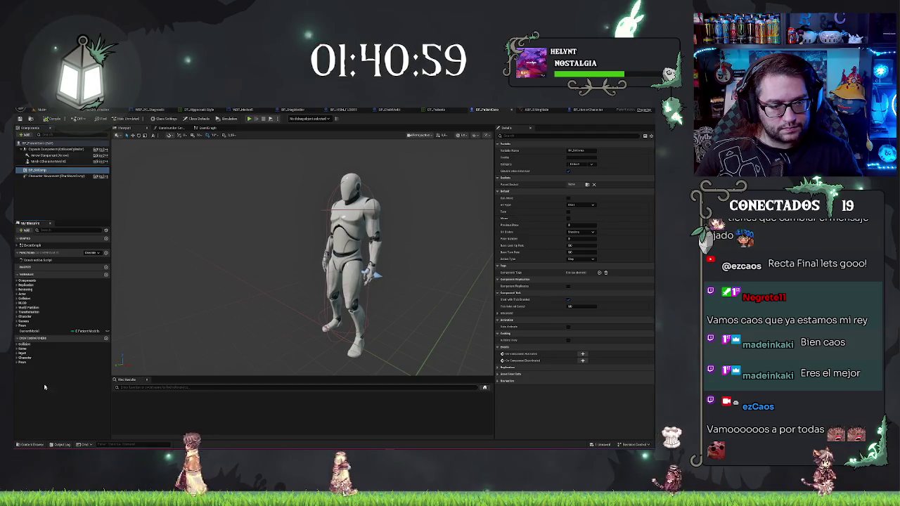
{"action": "left_click", "coordinate": [16, 357]}
{"action": "left_click", "coordinate": [17, 352]}
{"action": "left_click", "coordinate": [17, 348]}
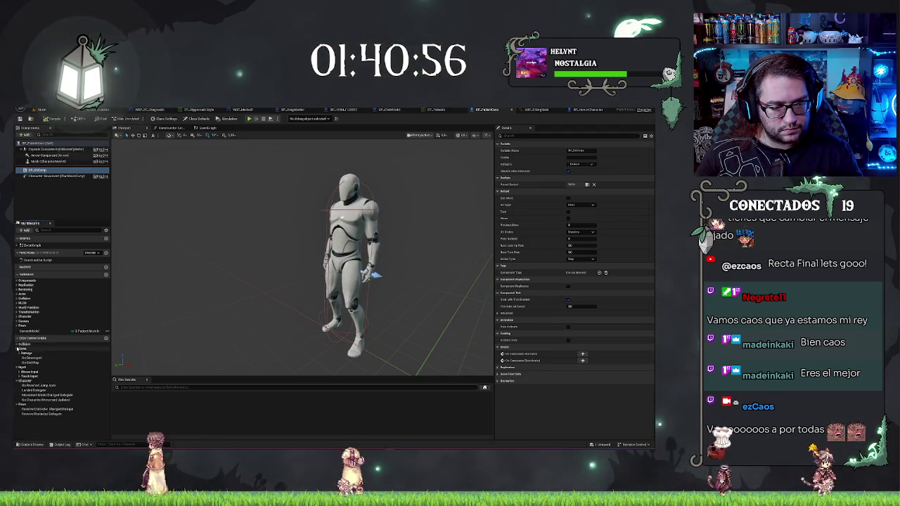
{"action": "left_click", "coordinate": [17, 348]}
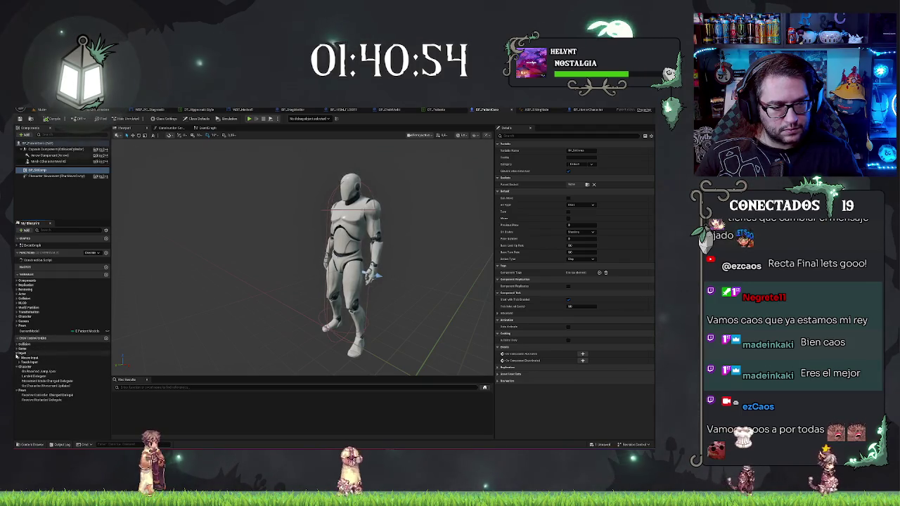
{"action": "left_click", "coordinate": [16, 339]}
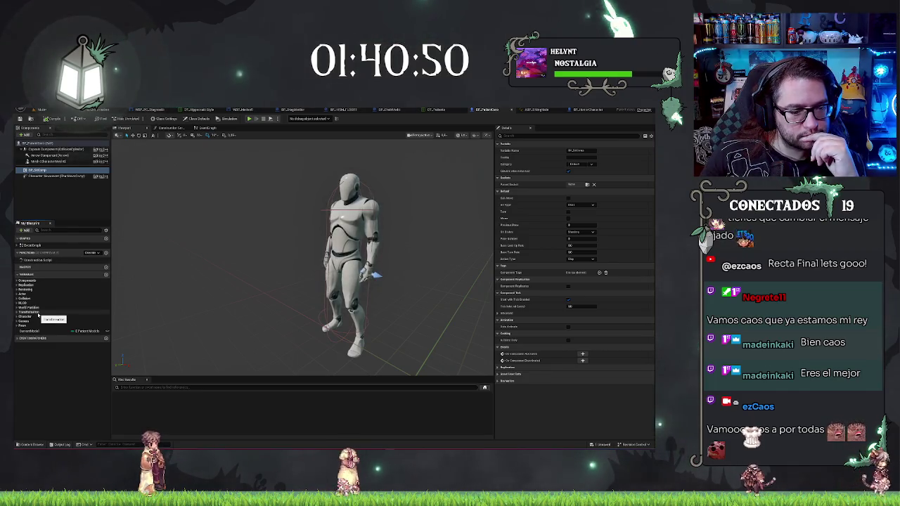
Look through the Pawn and Character variables, then show the seating component's settings.
{"action": "left_click", "coordinate": [32, 318]}
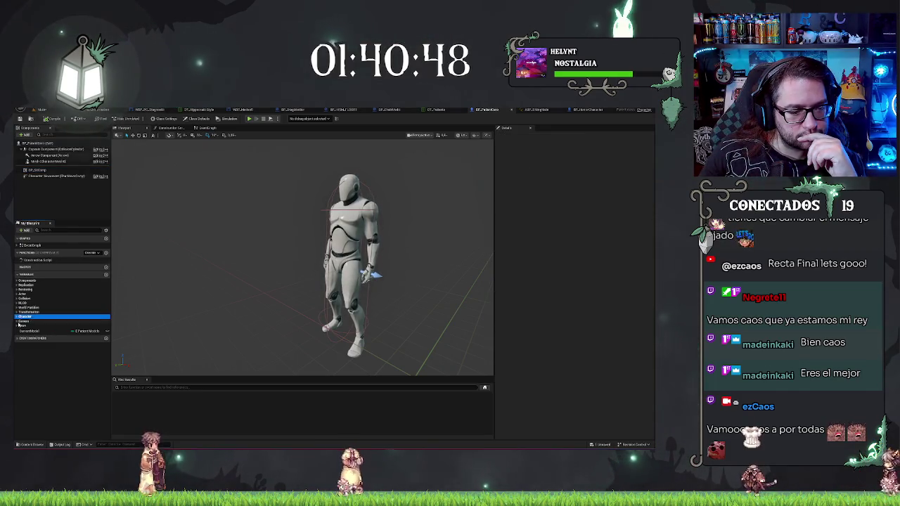
{"action": "left_click", "coordinate": [17, 326]}
{"action": "left_click", "coordinate": [17, 326]}
{"action": "left_click", "coordinate": [16, 317]}
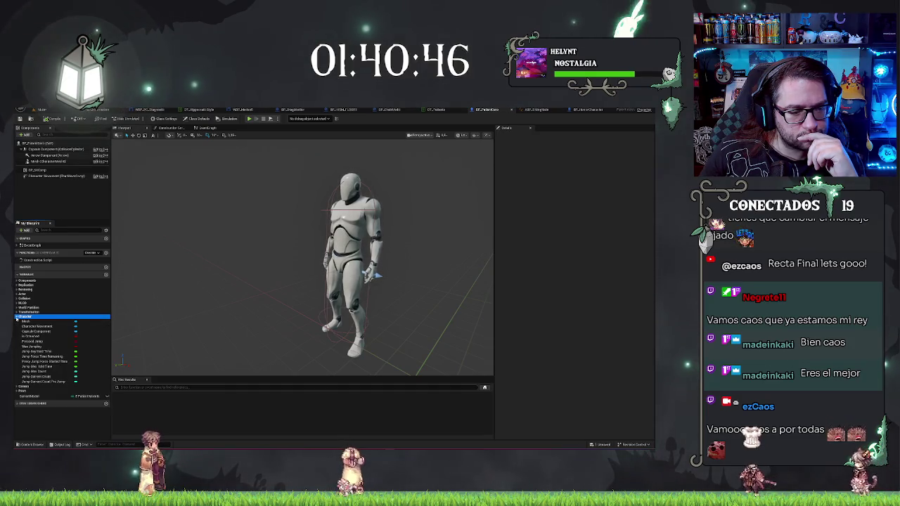
{"action": "left_click", "coordinate": [16, 317]}
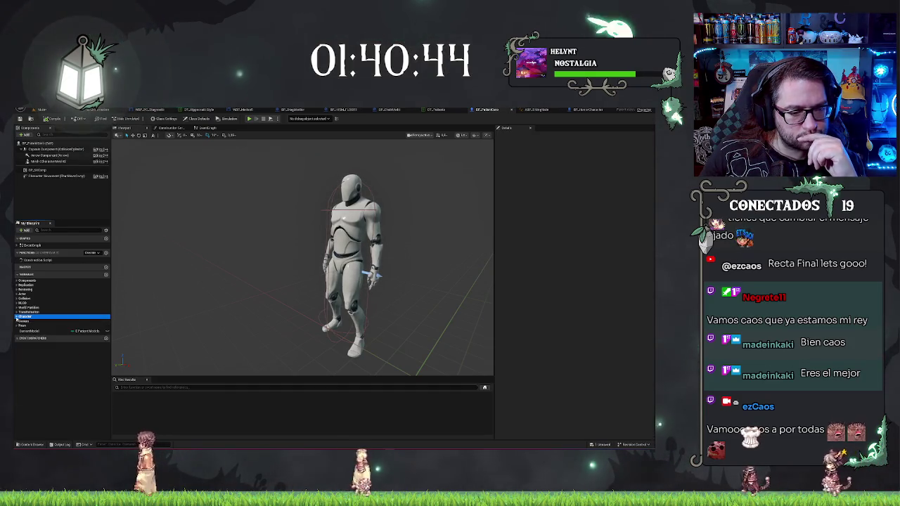
{"action": "left_click", "coordinate": [57, 170]}
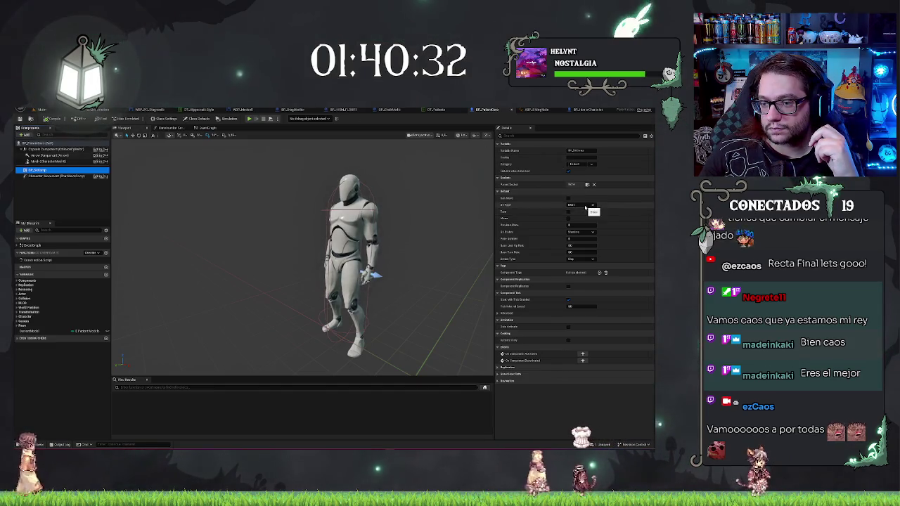
Try the sitting pose state on the character, then set it back to Standing.
{"action": "left_click", "coordinate": [577, 232]}
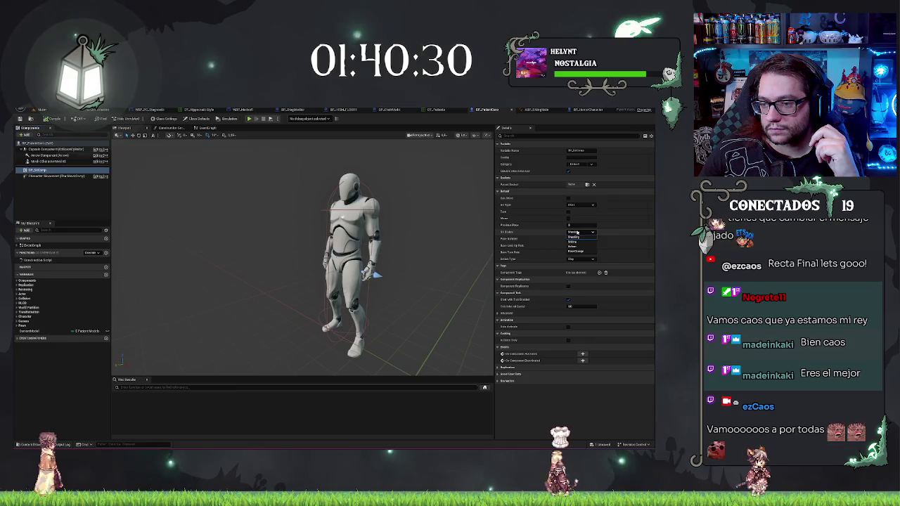
{"action": "left_click", "coordinate": [580, 242]}
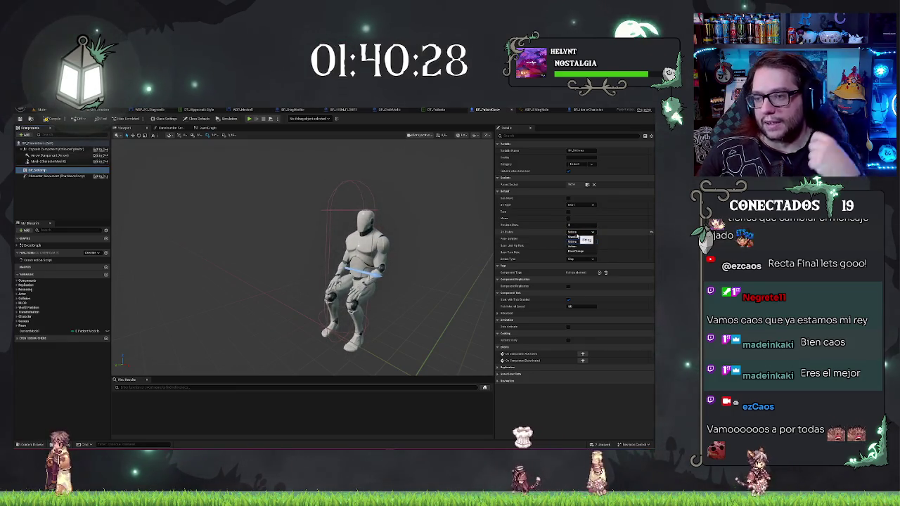
{"action": "left_click", "coordinate": [577, 232]}
{"action": "left_click", "coordinate": [578, 239]}
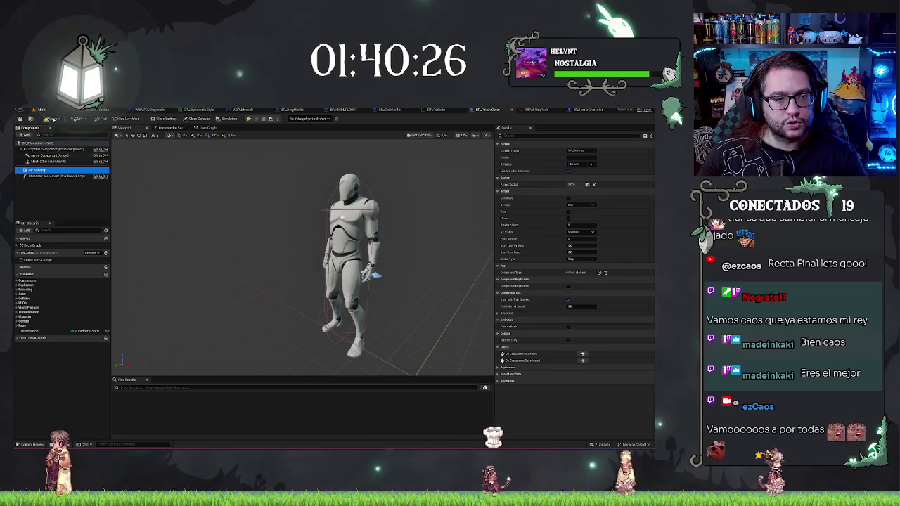
In the office level, frame the standing character and select its seating component.
{"action": "left_click", "coordinate": [48, 110]}
{"action": "key", "text": "f"}
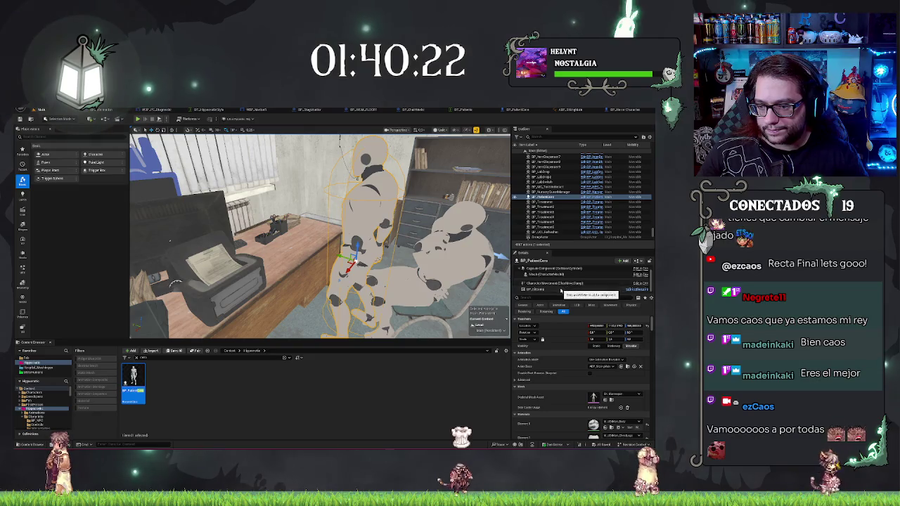
{"action": "left_click", "coordinate": [561, 288]}
{"action": "left_click_drag", "start_coordinate": [316, 238], "coordinate": [253, 228]}
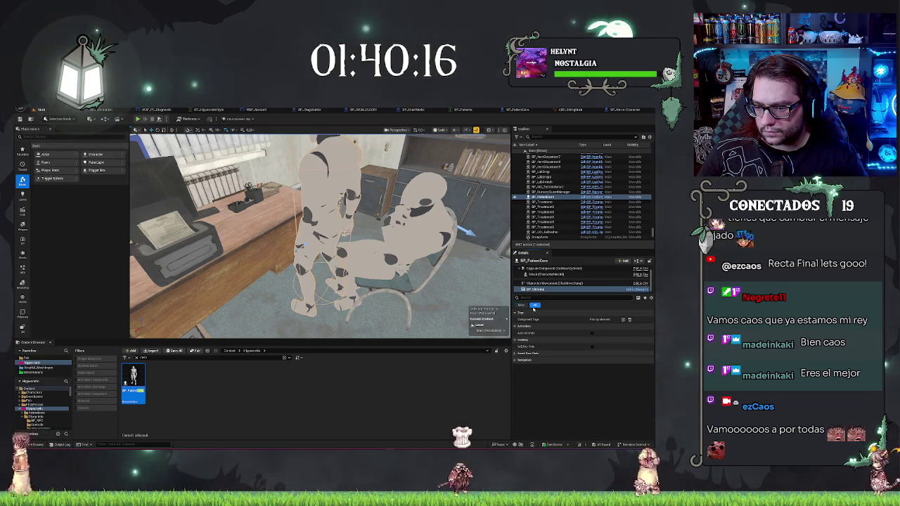
Switch to the BP_HorrorCharacter event graph and close the extra Blueprint graph tabs.
{"action": "left_click", "coordinate": [612, 110]}
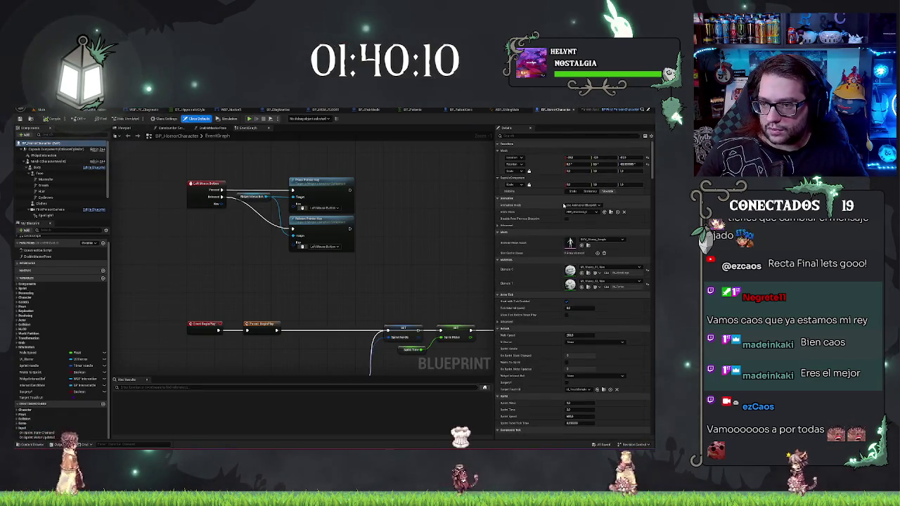
{"action": "scroll", "coordinate": [176, 171], "scroll_direction": "up", "scroll_amount": 1}
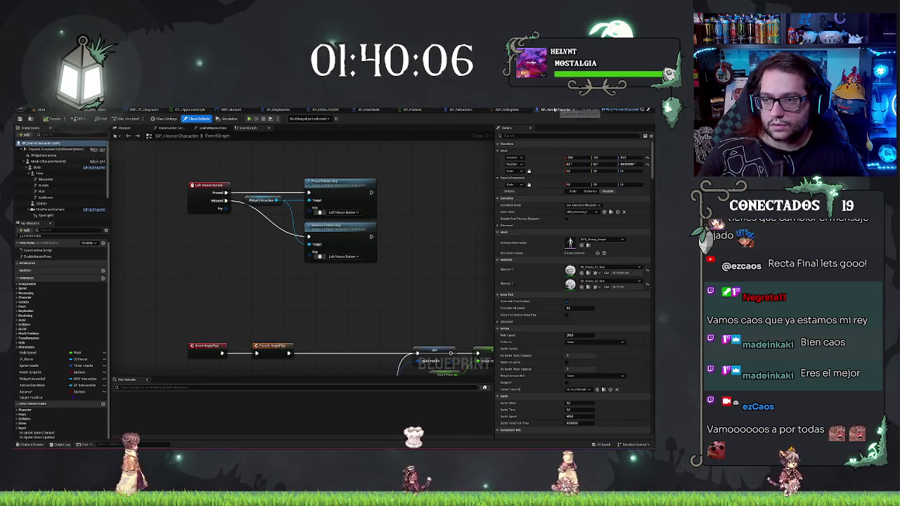
{"action": "left_click", "coordinate": [555, 110]}
{"action": "left_click", "coordinate": [563, 110]}
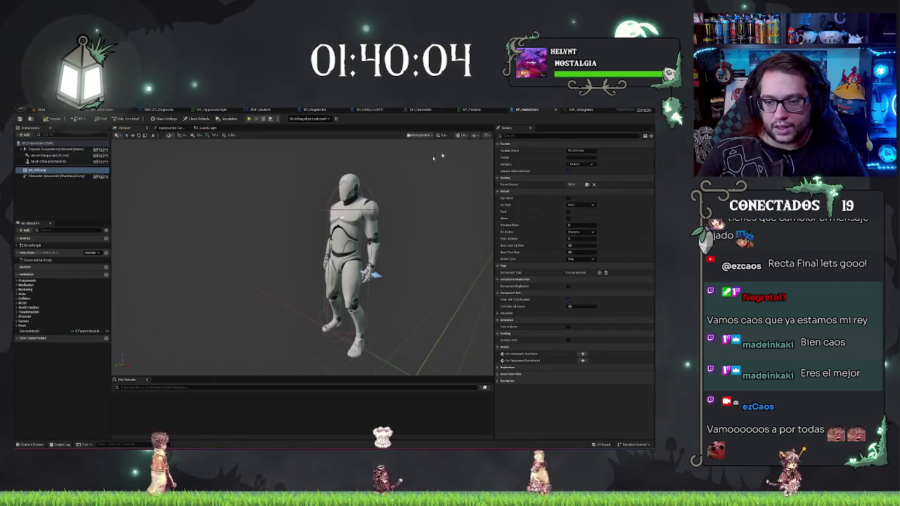
Keep the seat type and change the character's pose to sitting.
{"action": "left_click", "coordinate": [581, 205]}
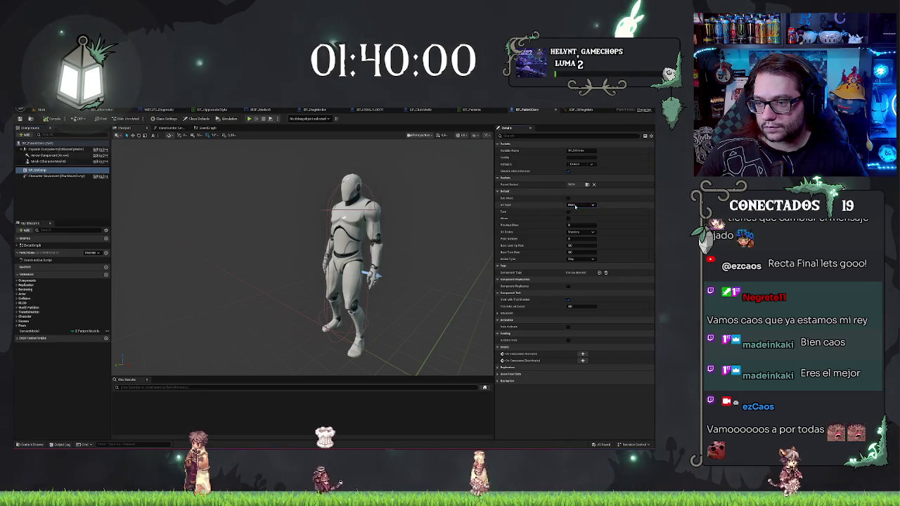
{"action": "left_click", "coordinate": [580, 211]}
{"action": "left_click", "coordinate": [575, 232]}
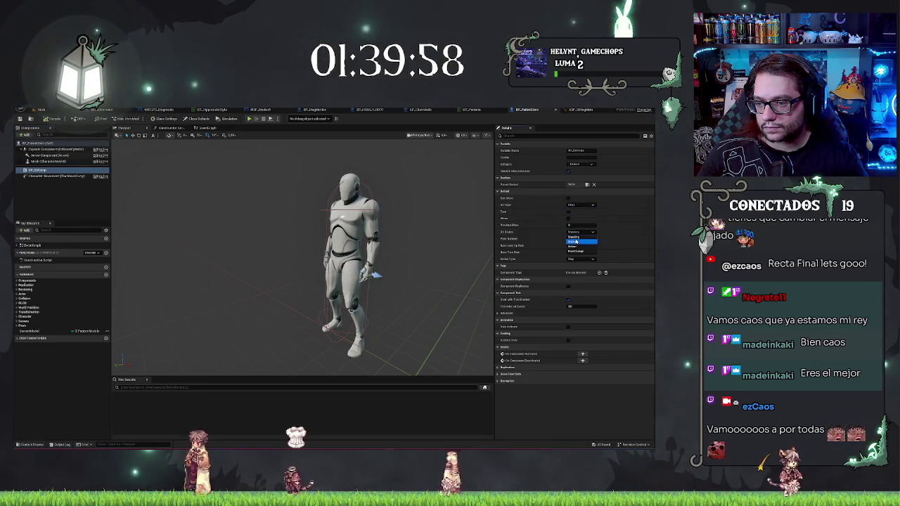
{"action": "left_click", "coordinate": [576, 239]}
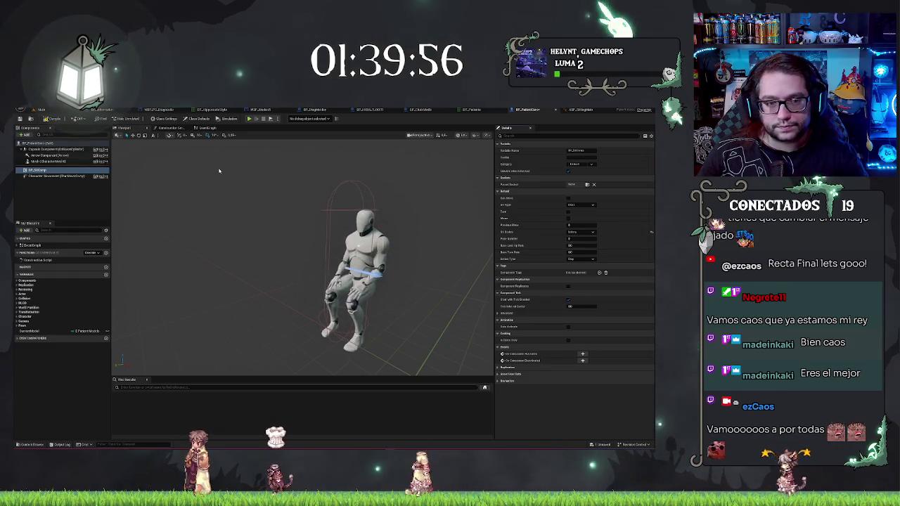
{"action": "left_click", "coordinate": [43, 110]}
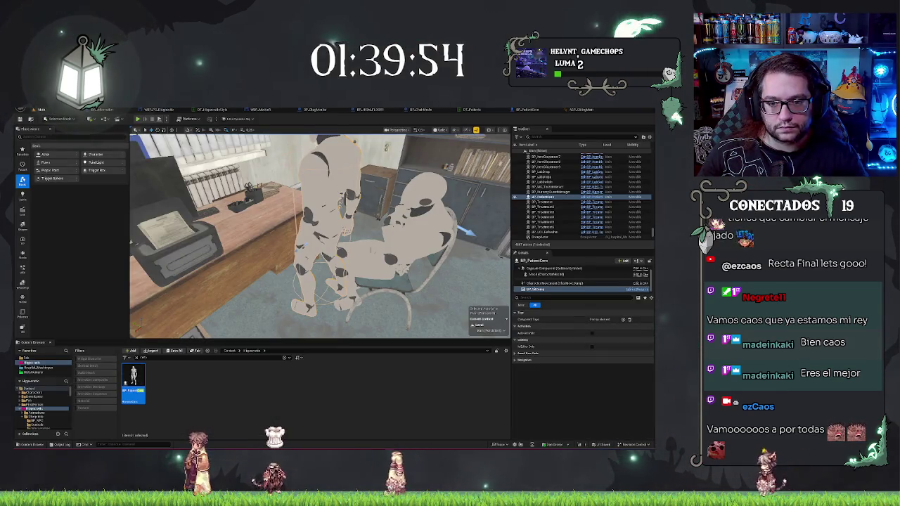
Delete the duplicate seated patient from the office level.
{"action": "scroll", "coordinate": [320, 236], "scroll_direction": "down", "scroll_amount": 3}
{"action": "left_click", "coordinate": [372, 239]}
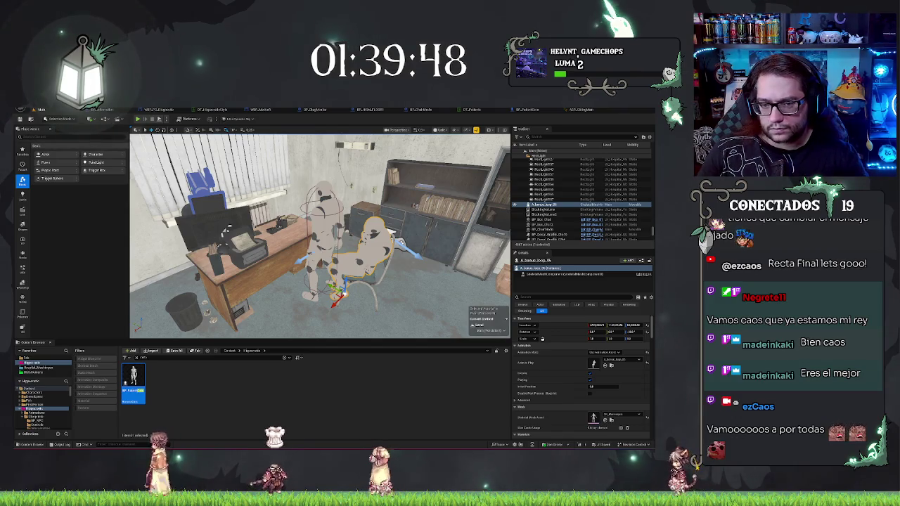
{"action": "left_click", "coordinate": [324, 232]}
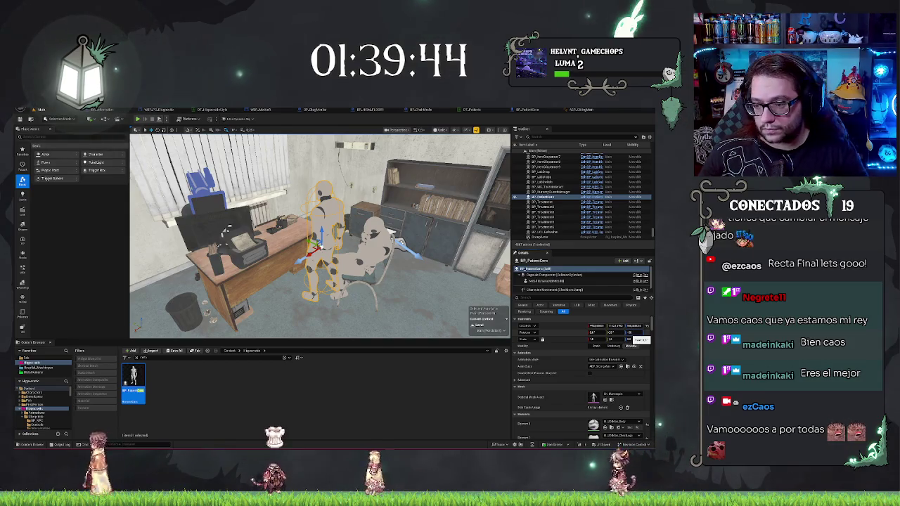
{"action": "key", "text": "f"}
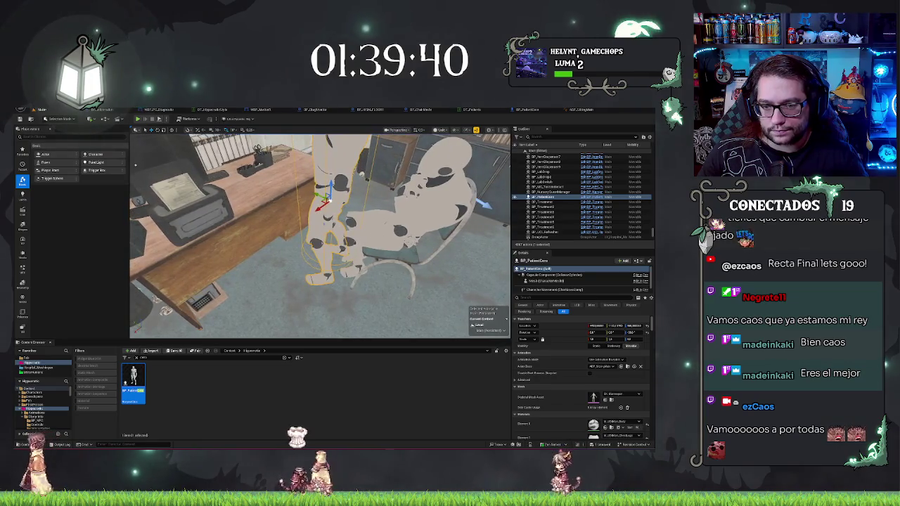
{"action": "left_click", "coordinate": [394, 225]}
{"action": "key", "text": "Delete"}
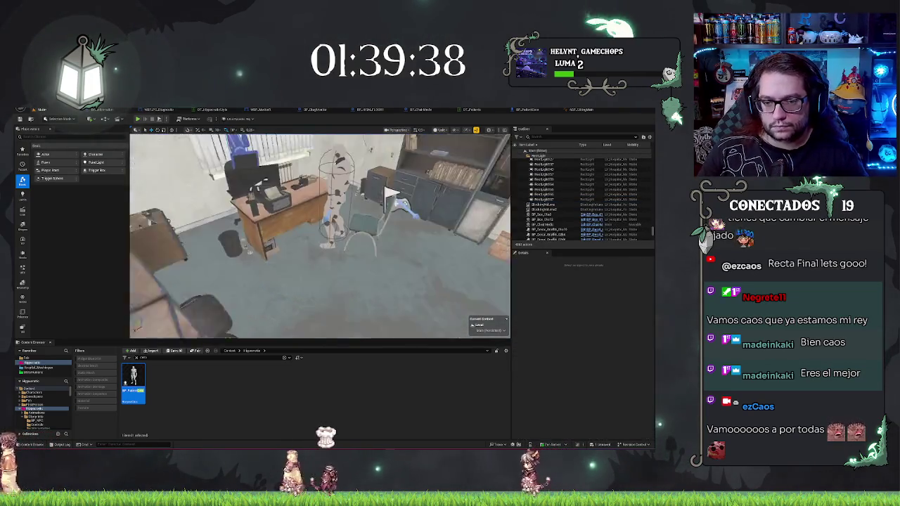
Start a Play-in-Editor test of the level with Alt+P.
{"action": "right_click", "coordinate": [358, 297]}
{"action": "key", "text": "Escape"}
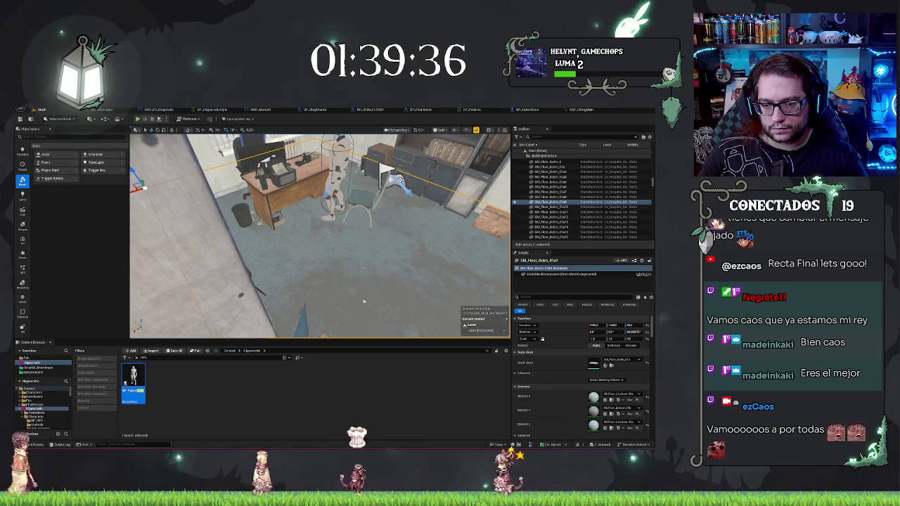
{"action": "key", "text": "alt+p"}
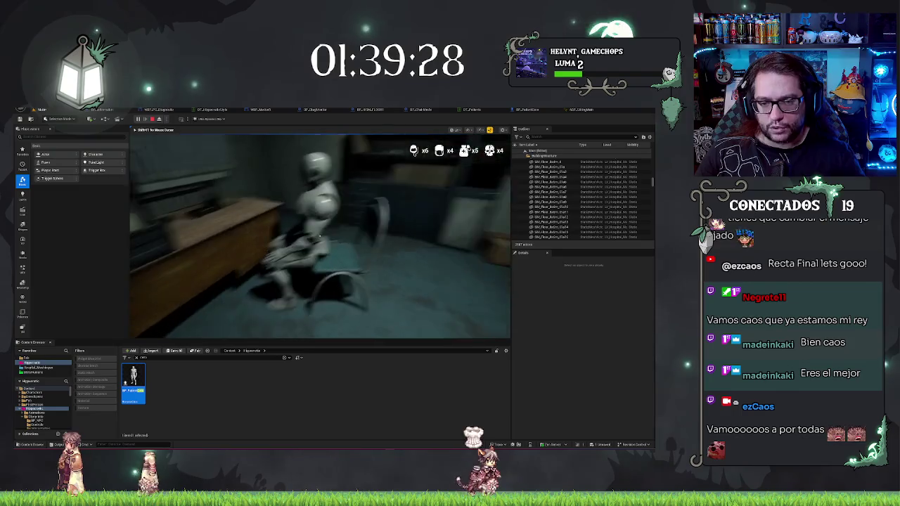
Eject to a free camera with F8, select the seated patient, then stop the play test.
{"action": "key", "text": "F8"}
{"action": "left_click", "coordinate": [302, 232]}
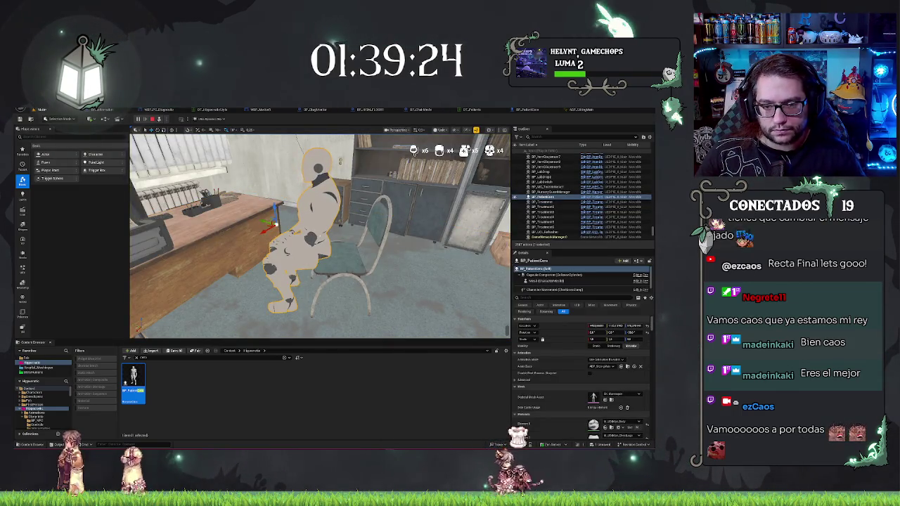
{"action": "key", "text": "Escape"}
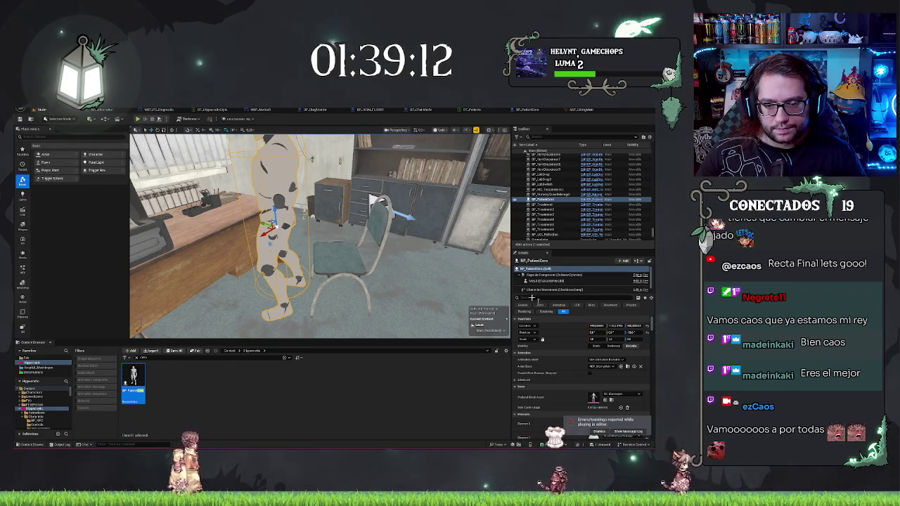
Inspect the chair next to the patient, then bring up the BP_PatientBase blueprint.
{"action": "scroll", "coordinate": [373, 201], "scroll_direction": "up", "scroll_amount": 10}
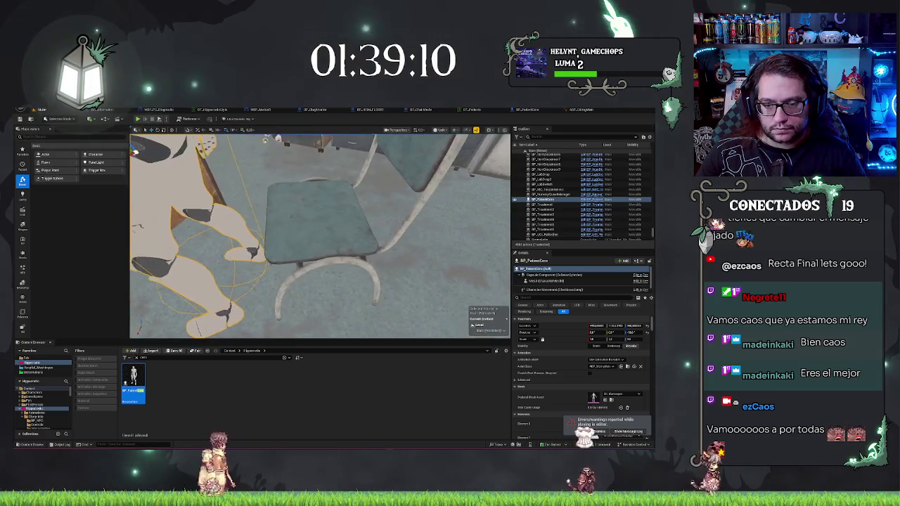
{"action": "left_click", "coordinate": [351, 179]}
{"action": "scroll", "coordinate": [351, 180], "scroll_direction": "down", "scroll_amount": 10}
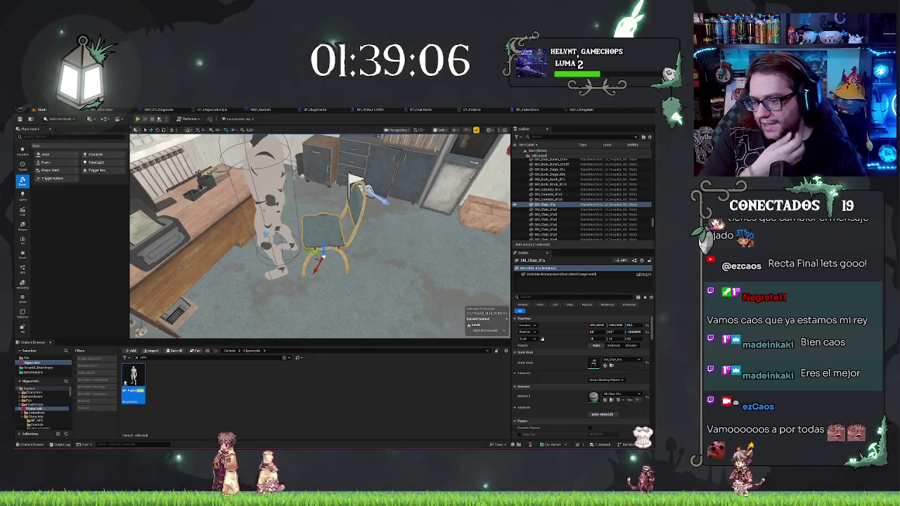
{"action": "scroll", "coordinate": [351, 182], "scroll_direction": "up", "scroll_amount": 5}
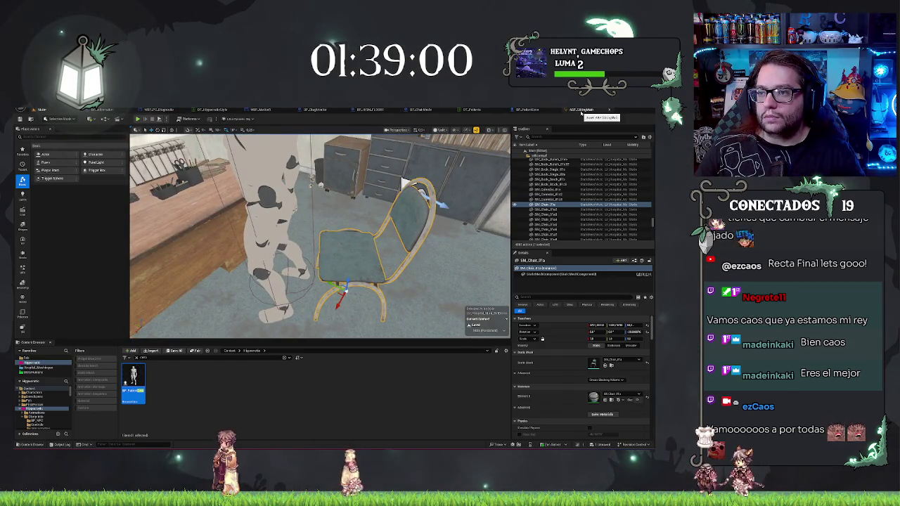
{"action": "left_click", "coordinate": [527, 110]}
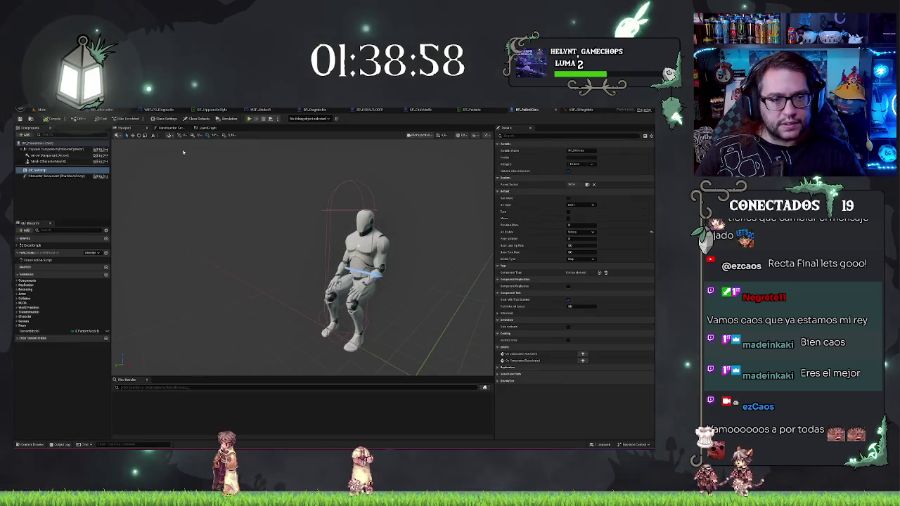
Commit a narrower capsule width, then select the patient back in the office level.
{"action": "left_click", "coordinate": [53, 149]}
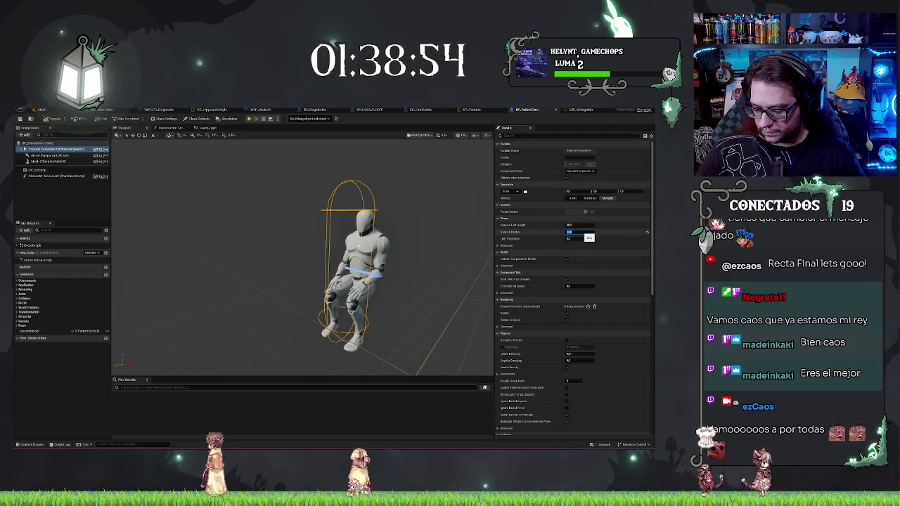
{"action": "left_click", "coordinate": [56, 118]}
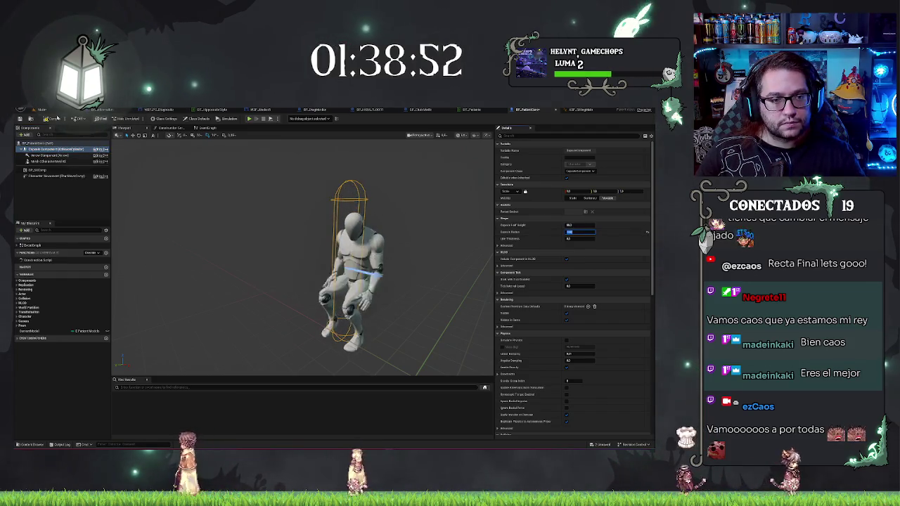
{"action": "left_click", "coordinate": [569, 110]}
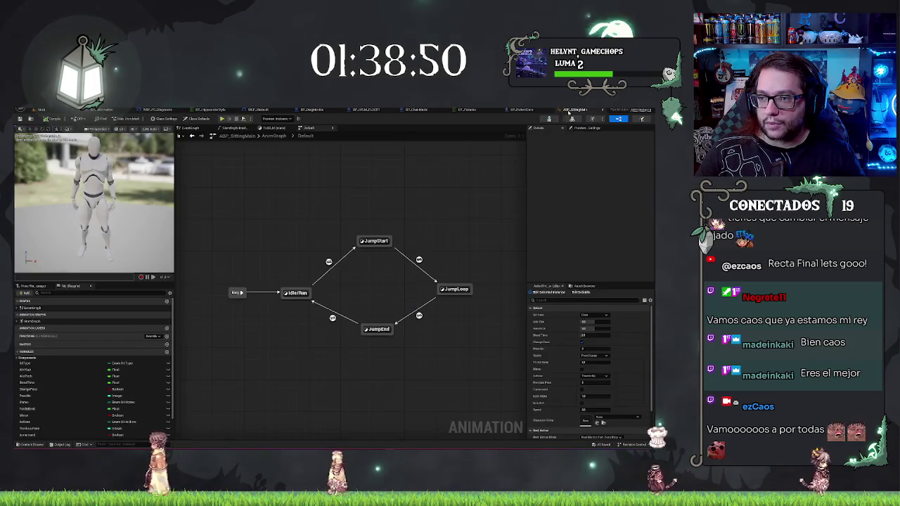
{"action": "left_click", "coordinate": [41, 110]}
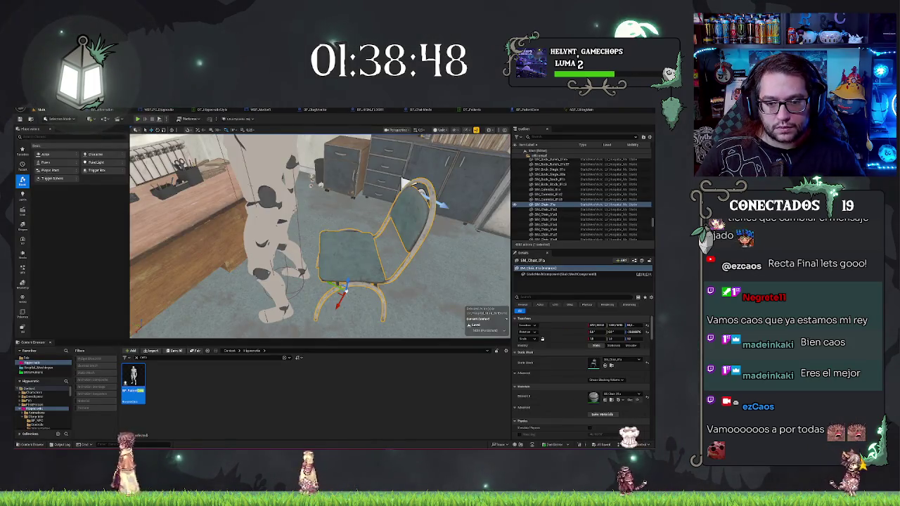
{"action": "left_click", "coordinate": [271, 225]}
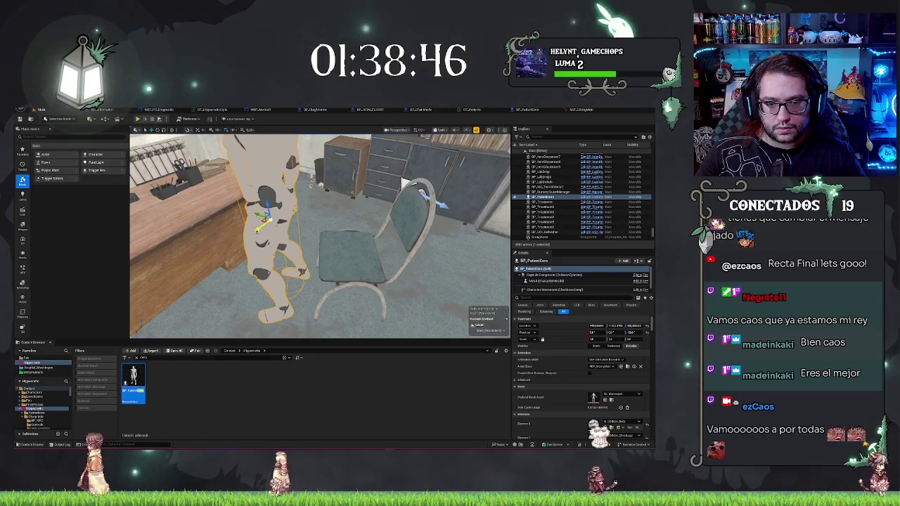
Orbit over the desk and chair, then use Play From Here on the office floor.
{"action": "mouse_move", "coordinate": [257, 228]}
{"action": "left_mouse_down"}
{"action": "mouse_move", "coordinate": [260, 209]}
{"action": "mouse_move", "coordinate": [289, 211]}
{"action": "mouse_move", "coordinate": [267, 232]}
{"action": "mouse_move", "coordinate": [326, 200]}
{"action": "left_mouse_up"}
{"action": "left_click_drag", "start_coordinate": [465, 188], "coordinate": [343, 334]}
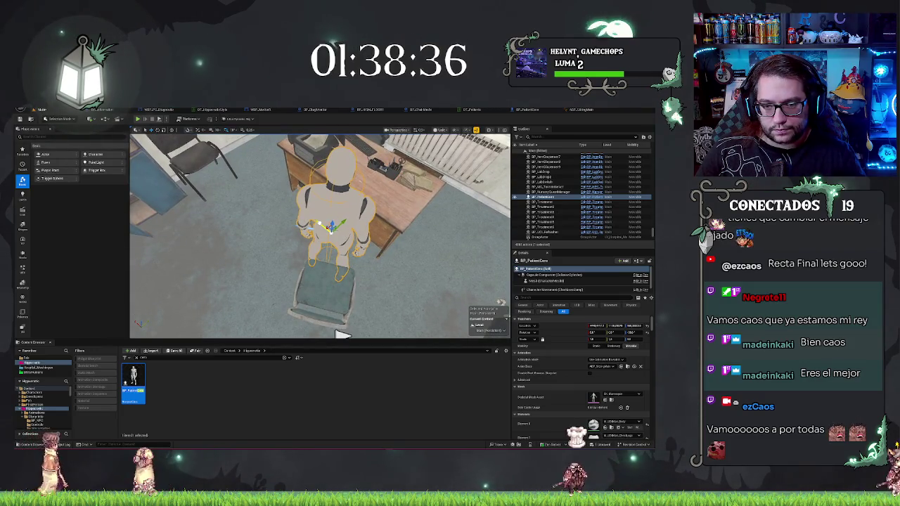
{"action": "left_click_drag", "start_coordinate": [342, 335], "coordinate": [429, 207]}
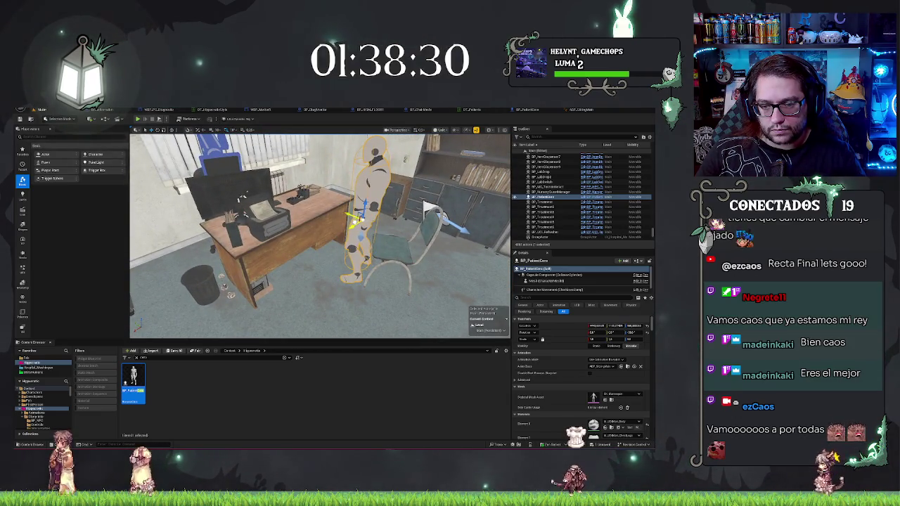
{"action": "left_click_drag", "start_coordinate": [425, 208], "coordinate": [328, 316]}
{"action": "right_click", "coordinate": [329, 315]}
{"action": "left_click", "coordinate": [341, 310]}
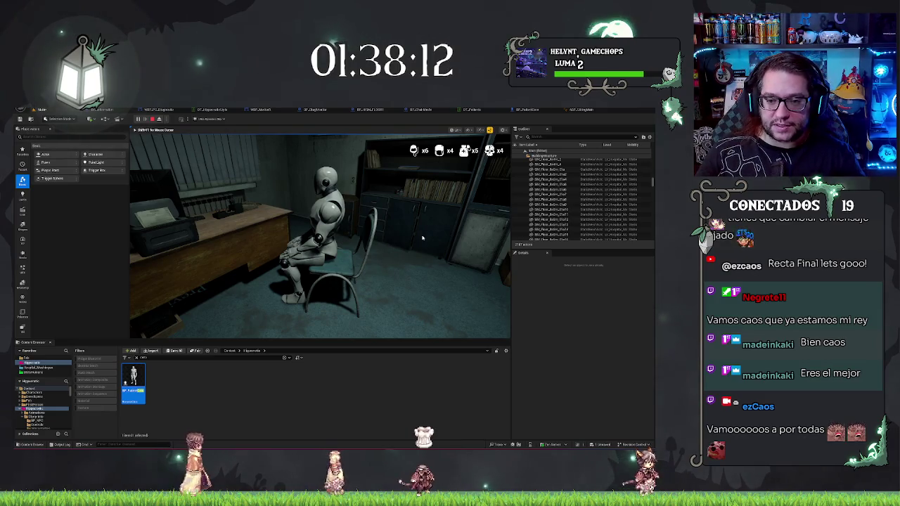
Stop the play test and reselect the chair and the seated patient.
{"action": "key", "text": "Escape"}
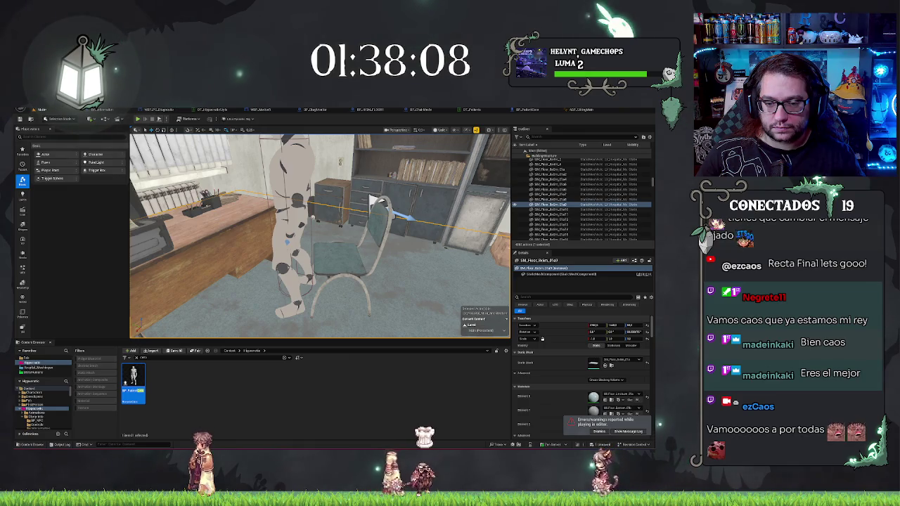
{"action": "left_click_drag", "start_coordinate": [371, 200], "coordinate": [366, 200]}
{"action": "left_click", "coordinate": [365, 196]}
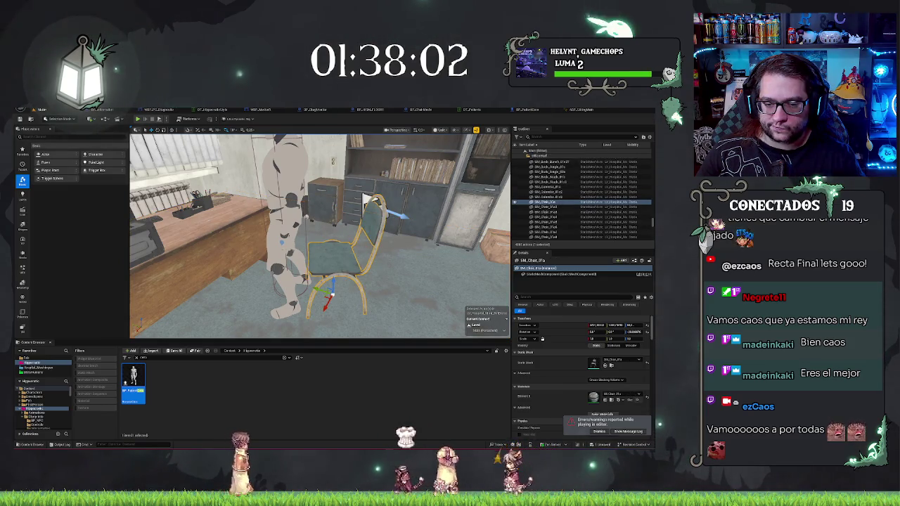
{"action": "left_click", "coordinate": [365, 199]}
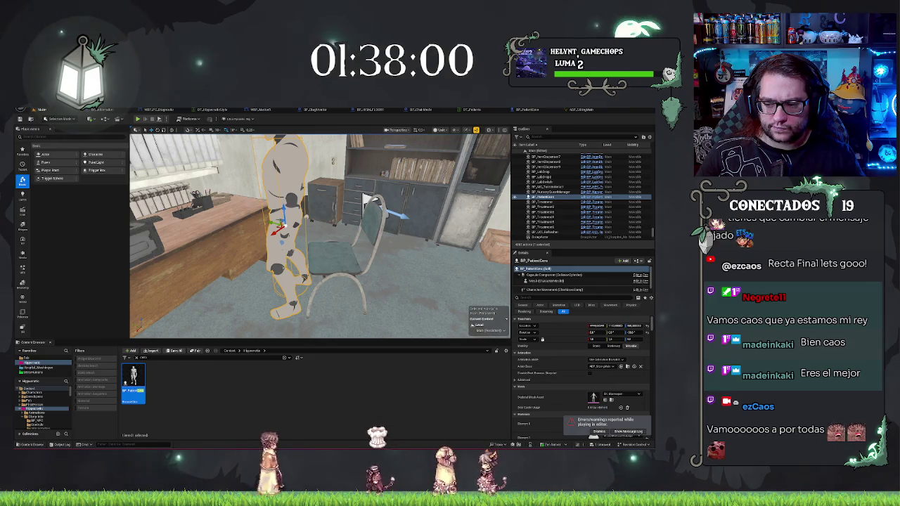
{"action": "left_click_drag", "start_coordinate": [364, 197], "coordinate": [301, 211]}
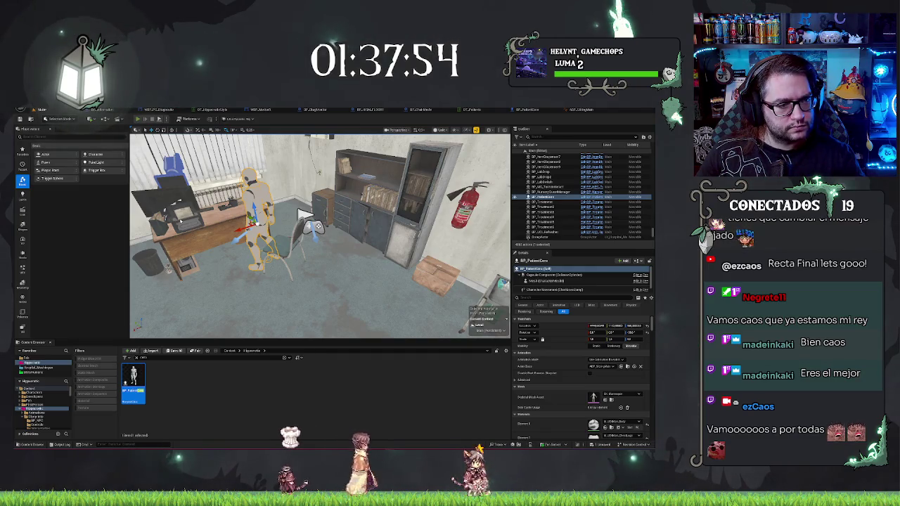
Run and stop another Alt+P play test, then bring up the BP_ChairMedic Event Graph.
{"action": "key", "text": "alt+p"}
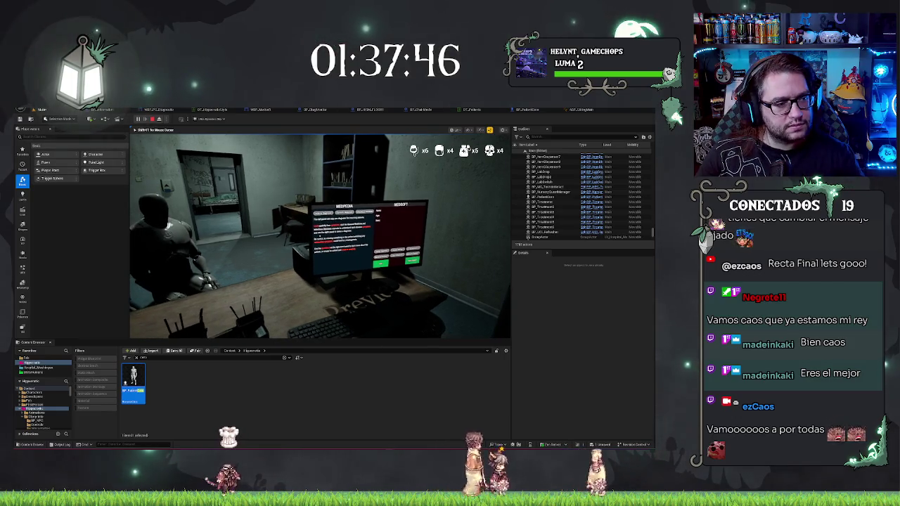
{"action": "key", "text": "Escape"}
{"action": "key", "text": "f"}
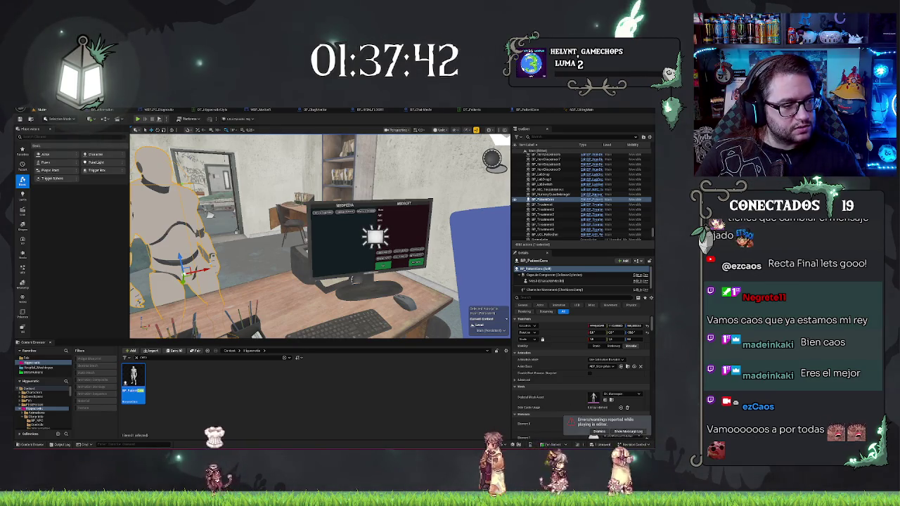
{"action": "left_click", "coordinate": [421, 109]}
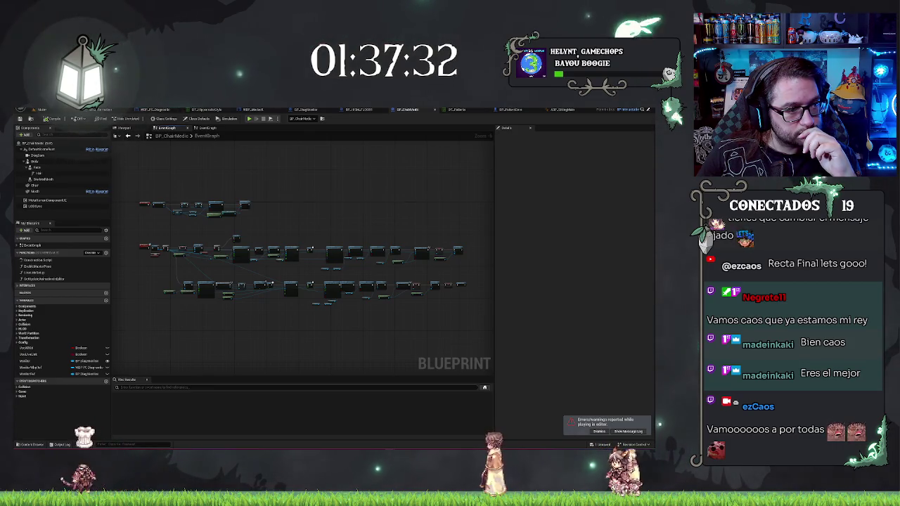
Add a Delay Until Next Tick node after Event BeginPlay in BP_ChairMedic's graph.
{"action": "scroll", "coordinate": [176, 253], "scroll_direction": "up", "scroll_amount": 6}
{"action": "mouse_move", "coordinate": [180, 202]}
{"action": "left_mouse_down"}
{"action": "mouse_move", "coordinate": [157, 201]}
{"action": "mouse_move", "coordinate": [447, 188]}
{"action": "left_mouse_up"}
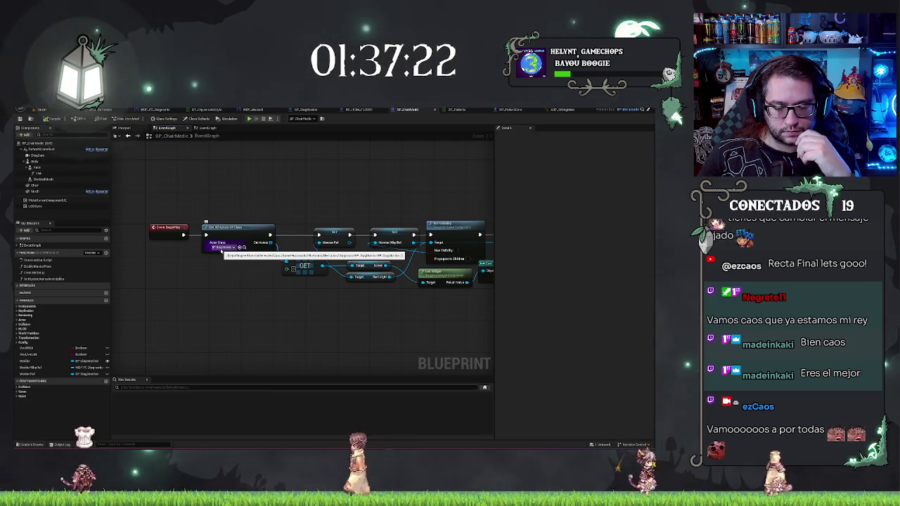
{"action": "left_click_drag", "start_coordinate": [354, 201], "coordinate": [312, 201]}
{"action": "left_click_drag", "start_coordinate": [440, 195], "coordinate": [480, 183]}
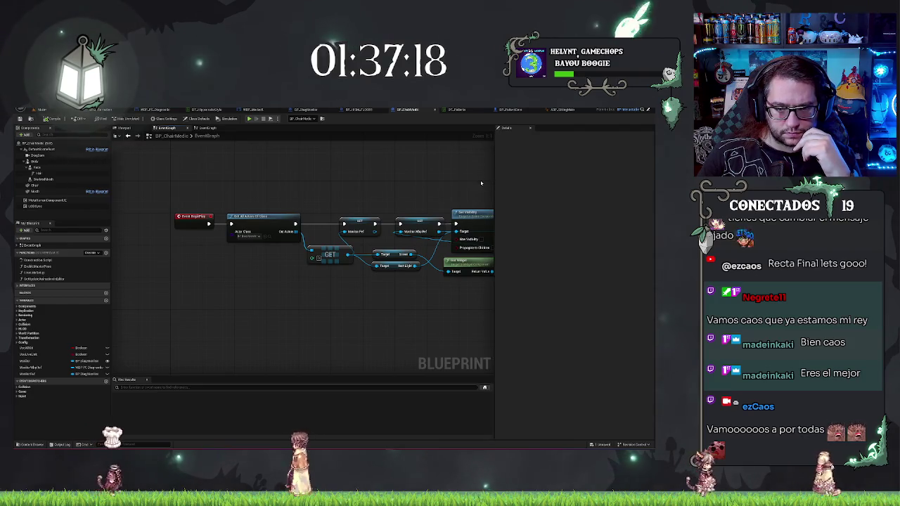
{"action": "mouse_move", "coordinate": [421, 184]}
{"action": "left_mouse_down"}
{"action": "mouse_move", "coordinate": [196, 197]}
{"action": "mouse_move", "coordinate": [422, 201]}
{"action": "left_mouse_up"}
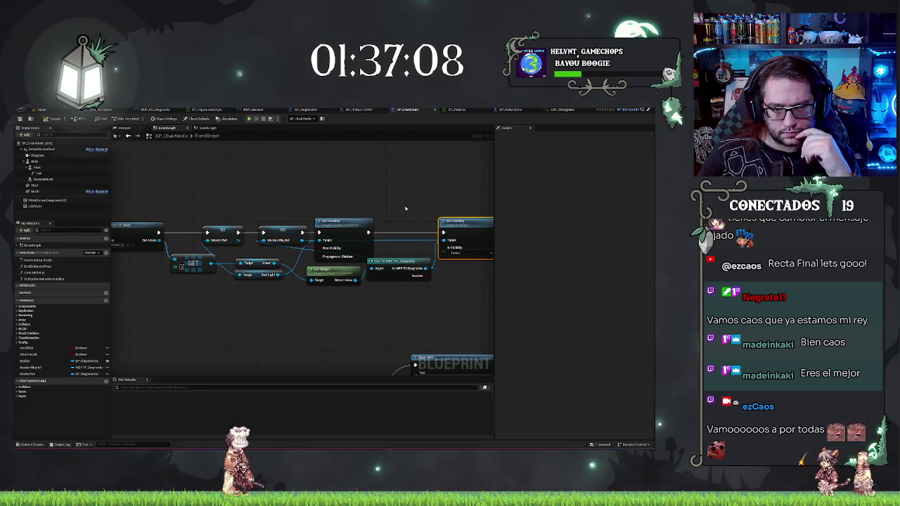
{"action": "mouse_move", "coordinate": [182, 220]}
{"action": "left_mouse_down"}
{"action": "mouse_move", "coordinate": [269, 195]}
{"action": "mouse_move", "coordinate": [355, 193]}
{"action": "left_mouse_up"}
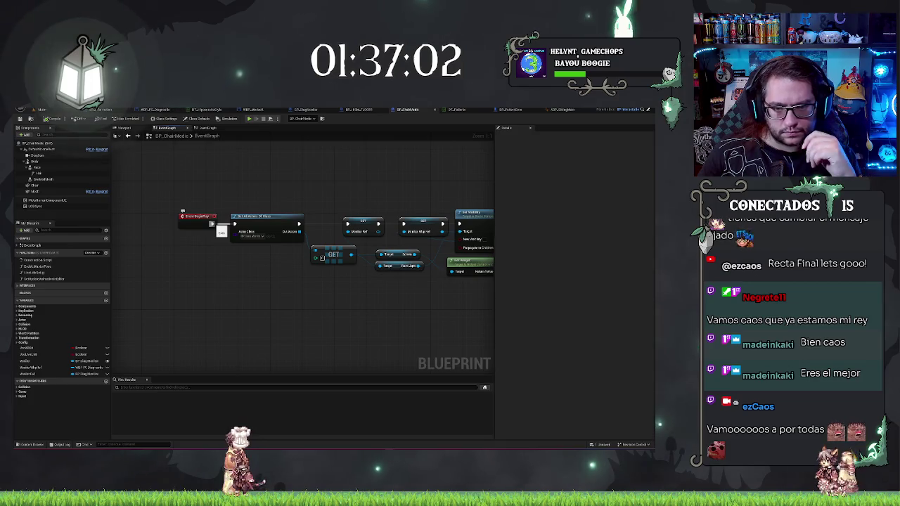
{"action": "left_click_drag", "start_coordinate": [219, 226], "coordinate": [221, 227]}
{"action": "type", "text": "delay"}
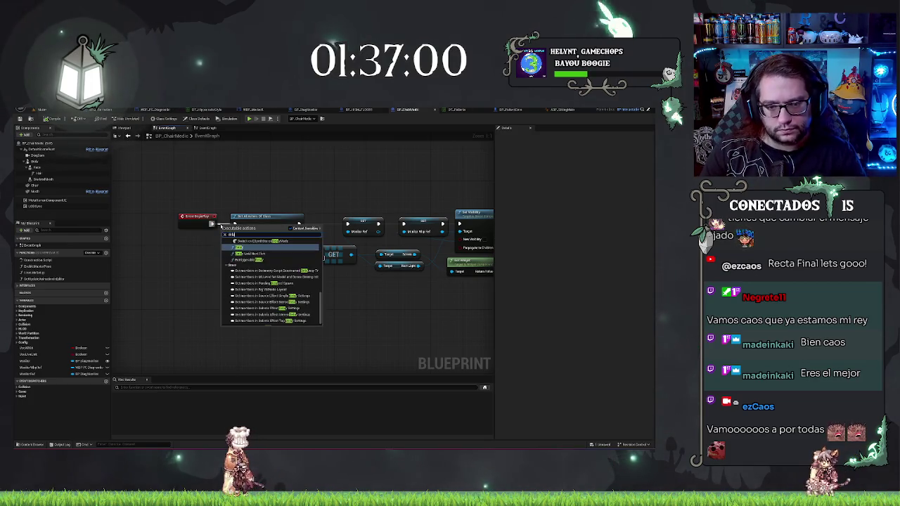
{"action": "key", "text": "Return"}
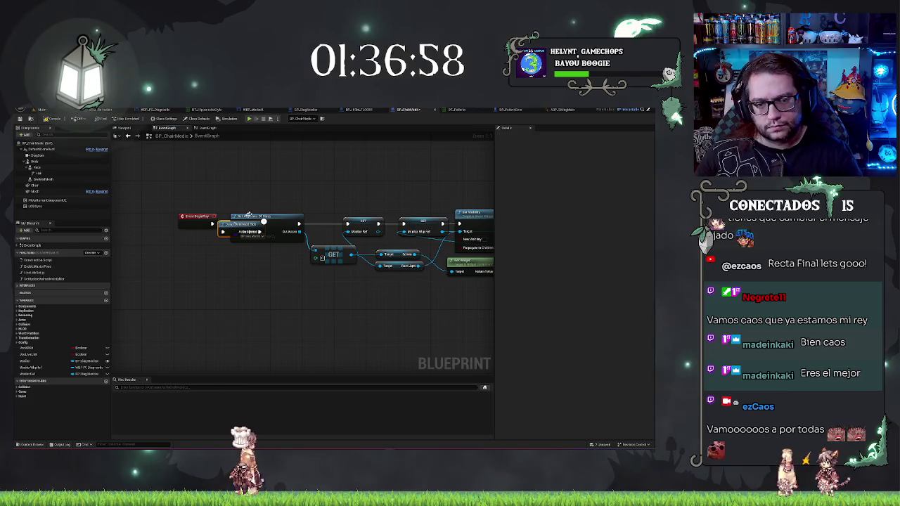
Nudge Event BeginPlay left, save BP_ChairMedic, and return to the hospital office level.
{"action": "left_click_drag", "start_coordinate": [203, 223], "coordinate": [173, 230]}
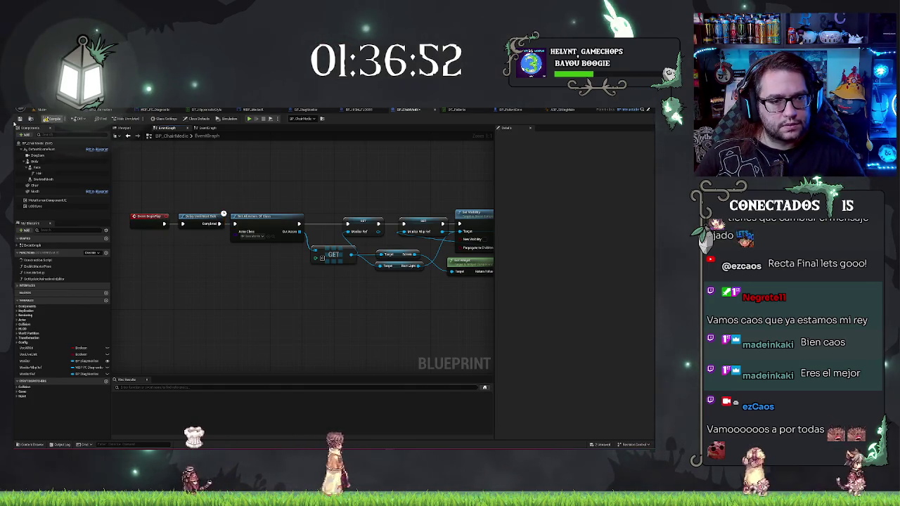
{"action": "left_click", "coordinate": [28, 118]}
{"action": "left_click", "coordinate": [40, 110]}
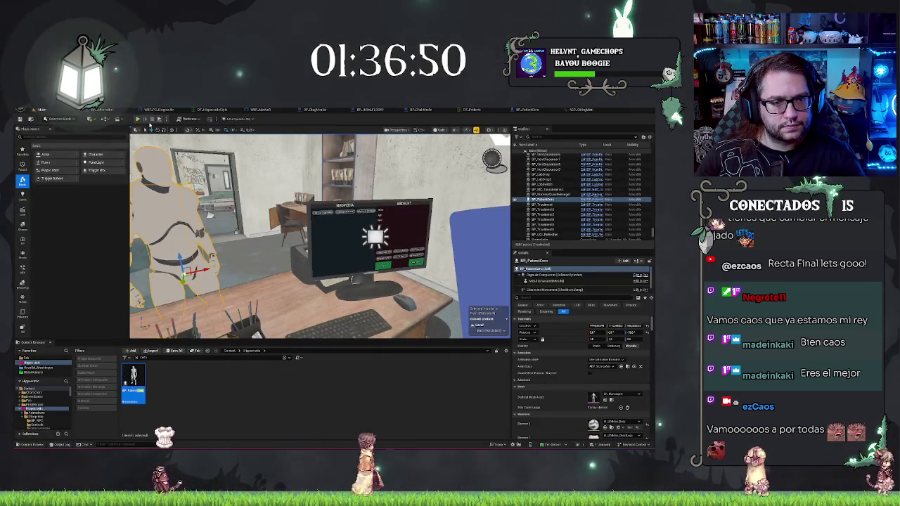
{"action": "right_click", "coordinate": [249, 246]}
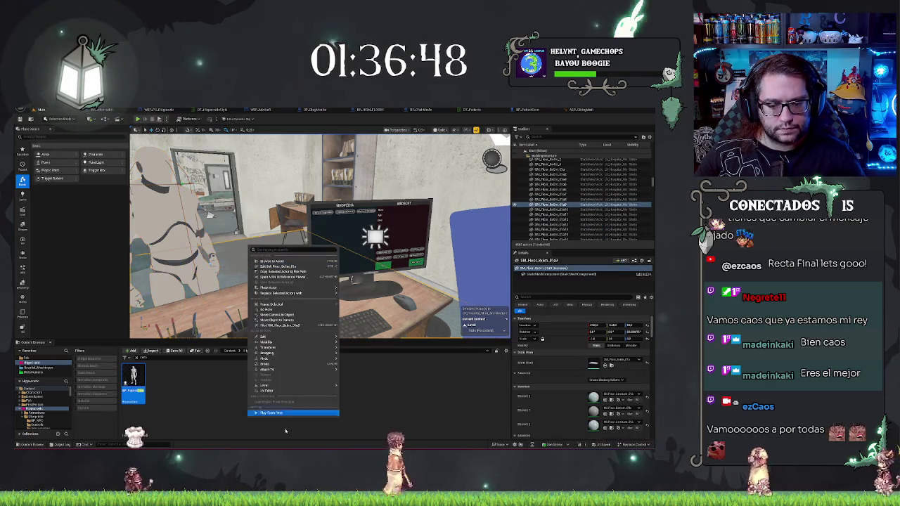
{"action": "key", "text": "Escape"}
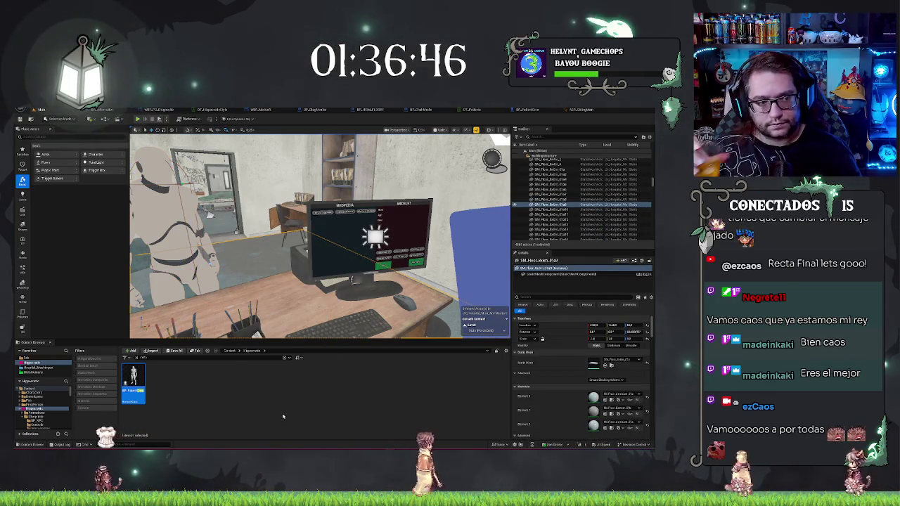
{"action": "key", "text": "alt+p"}
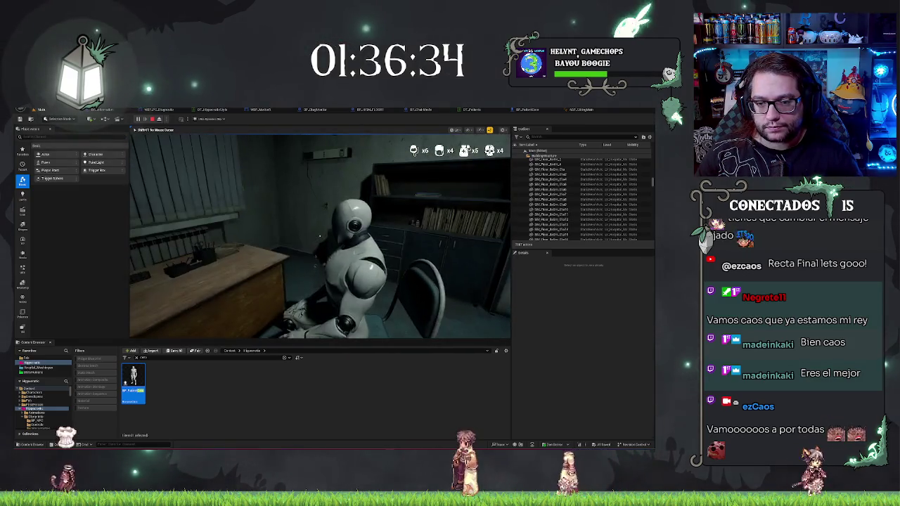
{"action": "key", "text": "F8"}
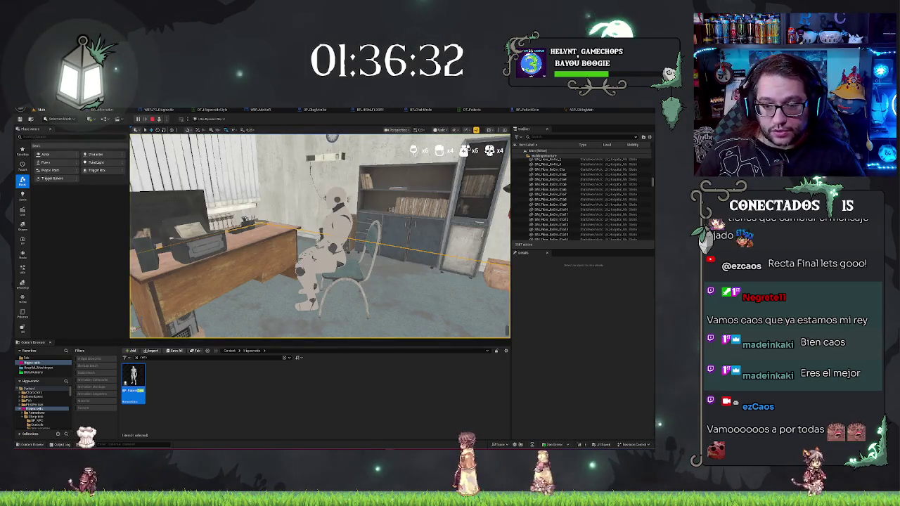
{"action": "left_click", "coordinate": [336, 232]}
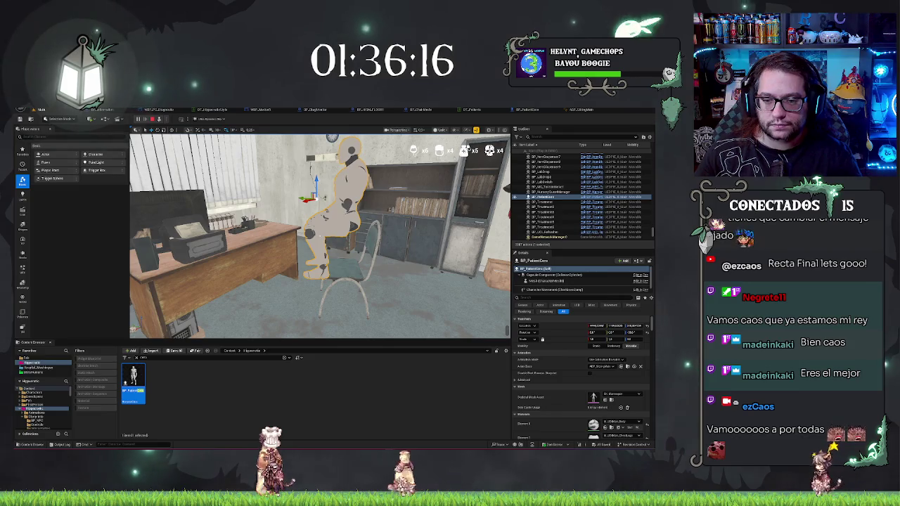
Stop the play test, frame the office chair, and browse to its SM_Chair_01a mesh asset.
{"action": "key", "text": "Escape"}
{"action": "left_click", "coordinate": [571, 204]}
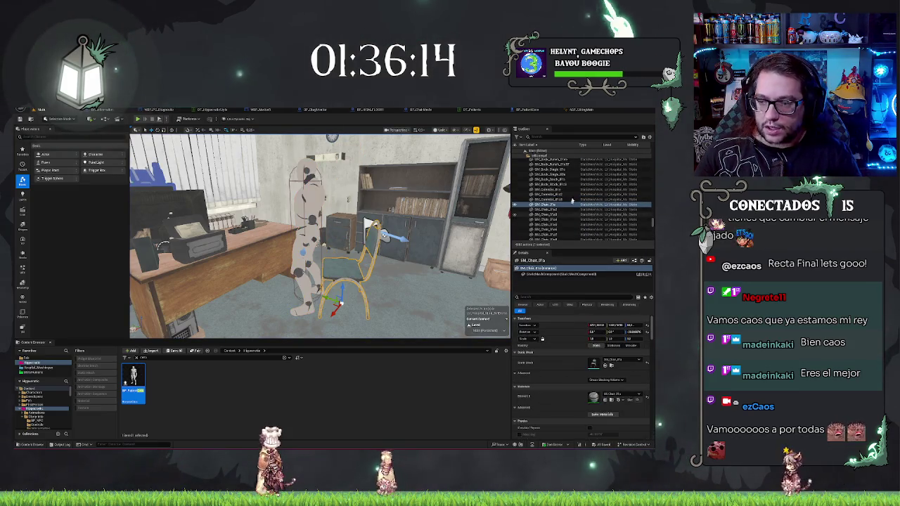
{"action": "right_click", "coordinate": [551, 209]}
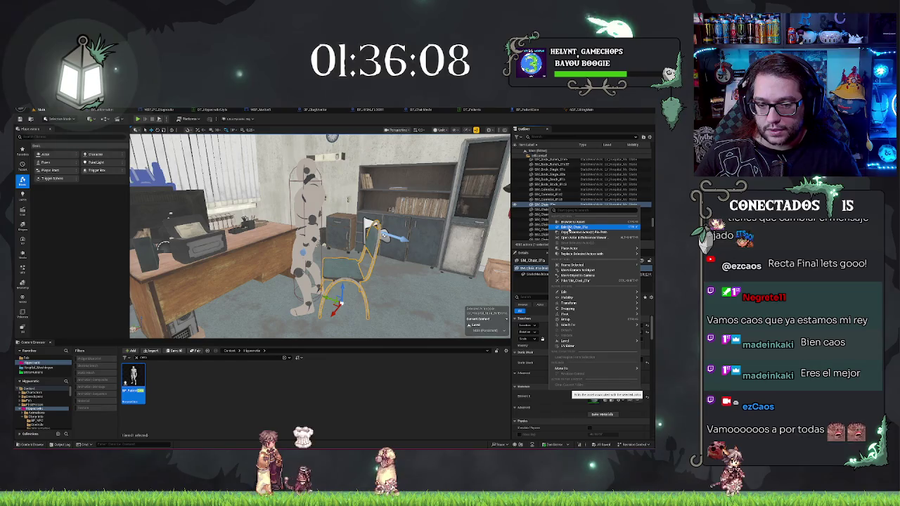
{"action": "key", "text": "Escape"}
{"action": "key", "text": "f"}
{"action": "mouse_move", "coordinate": [358, 222]}
{"action": "left_mouse_down"}
{"action": "mouse_move", "coordinate": [436, 235]}
{"action": "mouse_move", "coordinate": [375, 154]}
{"action": "mouse_move", "coordinate": [402, 167]}
{"action": "mouse_move", "coordinate": [313, 173]}
{"action": "left_mouse_up"}
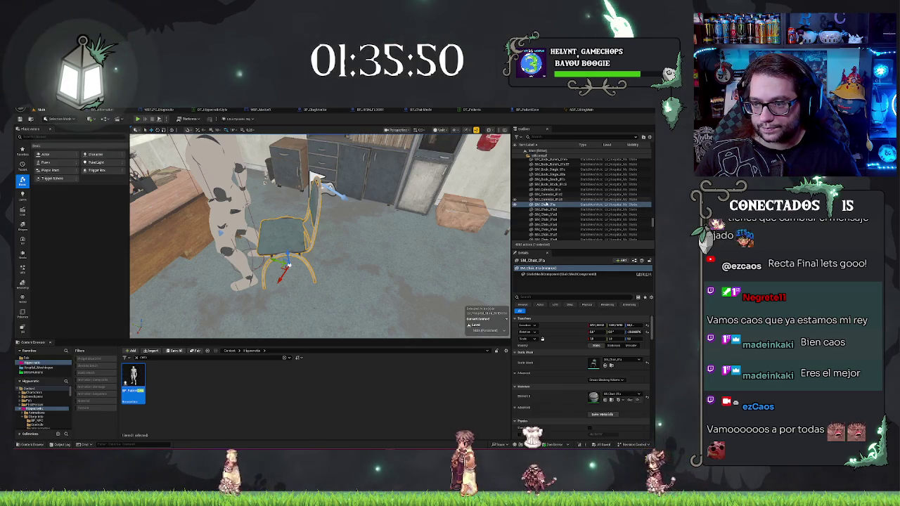
{"action": "right_click", "coordinate": [536, 204]}
{"action": "left_click", "coordinate": [561, 220]}
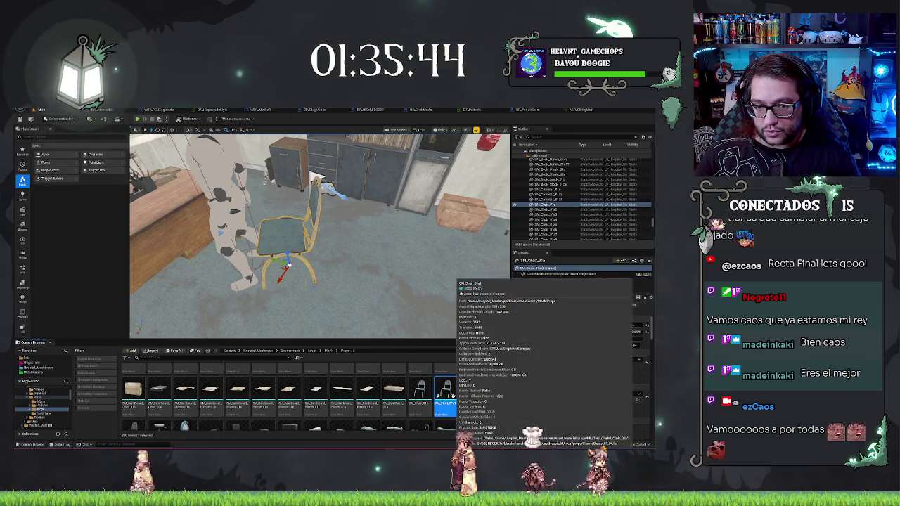
Display SM_Chair_01a's complex collision and view the chair from the side.
{"action": "left_click_drag", "start_coordinate": [326, 244], "coordinate": [400, 147]}
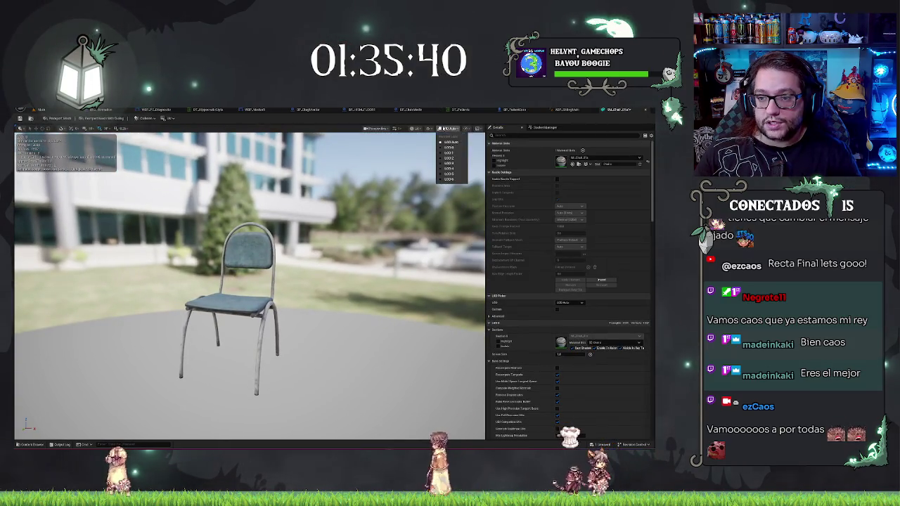
{"action": "left_click", "coordinate": [430, 128]}
{"action": "left_click", "coordinate": [456, 225]}
{"action": "mouse_move", "coordinate": [422, 232]}
{"action": "left_mouse_down"}
{"action": "mouse_move", "coordinate": [337, 232]}
{"action": "mouse_move", "coordinate": [380, 246]}
{"action": "left_mouse_up"}
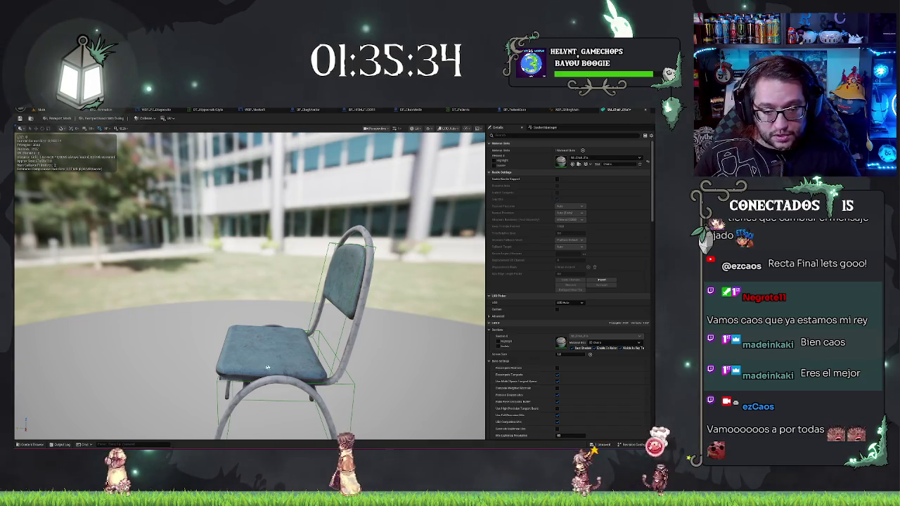
Move the collision box back under the seat and return to the office level.
{"action": "left_click", "coordinate": [278, 353]}
{"action": "key", "text": "f"}
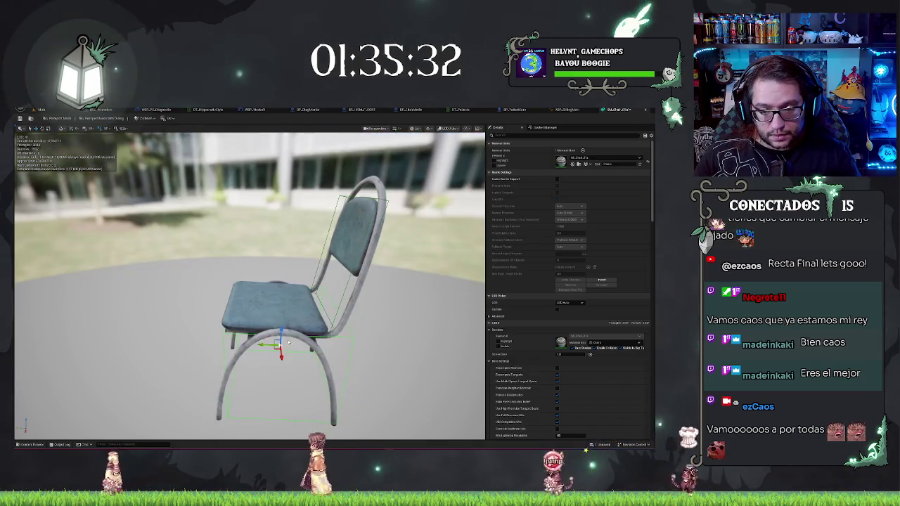
{"action": "key", "text": "e"}
{"action": "key", "text": "w"}
{"action": "left_click_drag", "start_coordinate": [264, 345], "coordinate": [269, 345]}
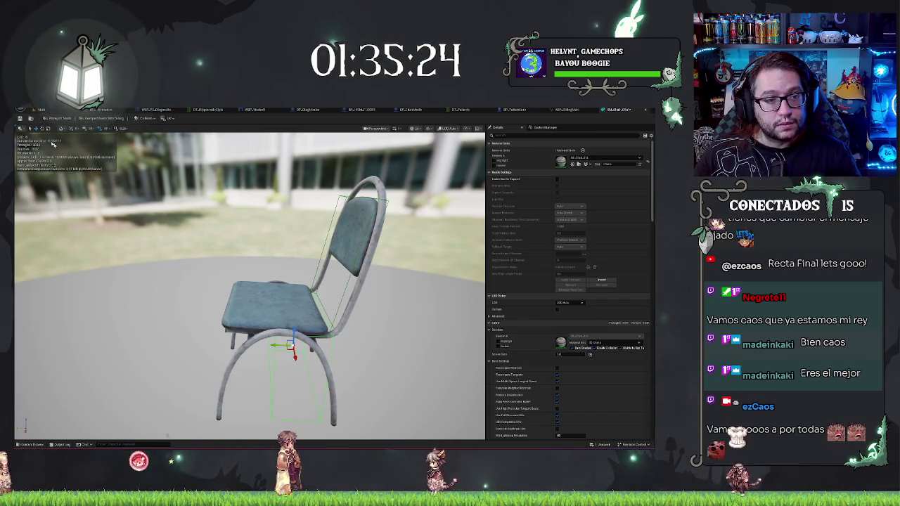
{"action": "left_click", "coordinate": [40, 109]}
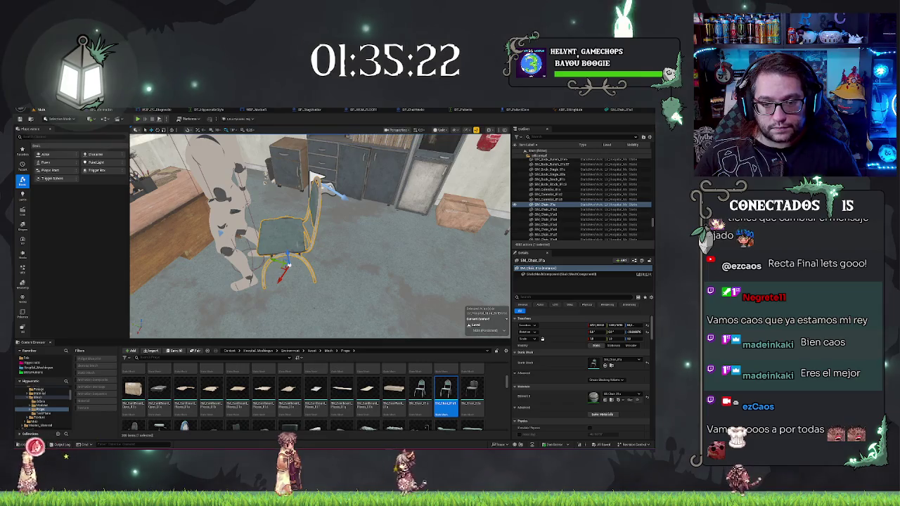
Replace the placed office chair with SM_Chair_01a and move the patient onto it.
{"action": "right_click", "coordinate": [286, 231]}
{"action": "mouse_move", "coordinate": [345, 279]}
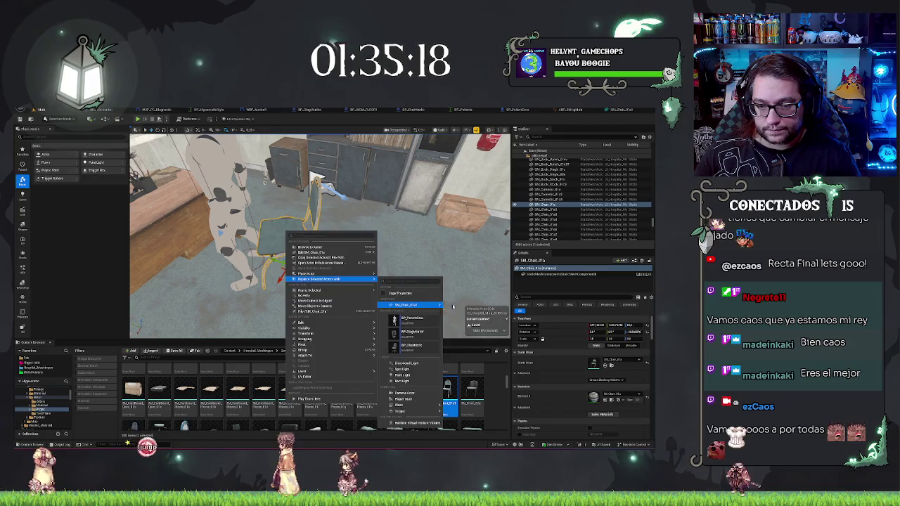
{"action": "left_click", "coordinate": [407, 305]}
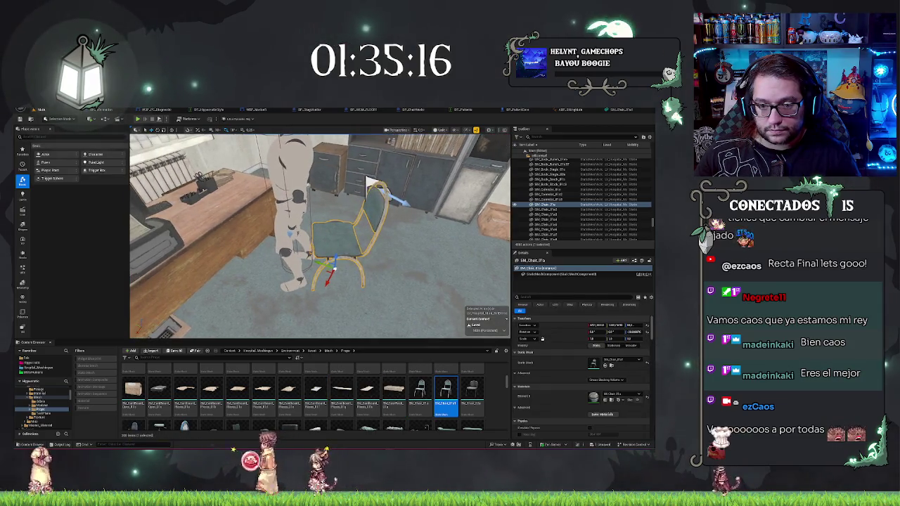
{"action": "left_click", "coordinate": [289, 211]}
{"action": "mouse_move", "coordinate": [287, 208]}
{"action": "left_mouse_down"}
{"action": "mouse_move", "coordinate": [311, 208]}
{"action": "mouse_move", "coordinate": [321, 214]}
{"action": "mouse_move", "coordinate": [302, 211]}
{"action": "mouse_move", "coordinate": [337, 236]}
{"action": "mouse_move", "coordinate": [380, 237]}
{"action": "mouse_move", "coordinate": [352, 211]}
{"action": "left_mouse_up"}
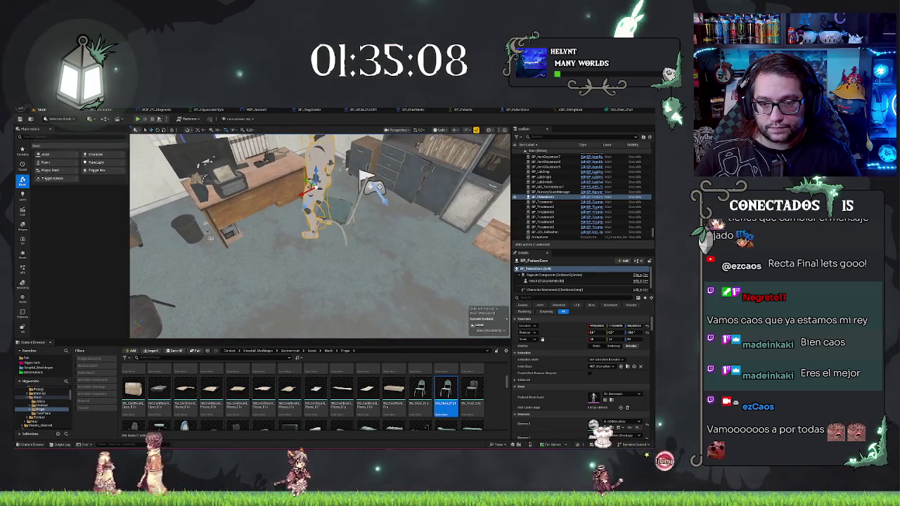
Play from the chosen floor spot, then eject with F8 and select the seated patient.
{"action": "right_click", "coordinate": [344, 128]}
{"action": "left_click", "coordinate": [380, 294]}
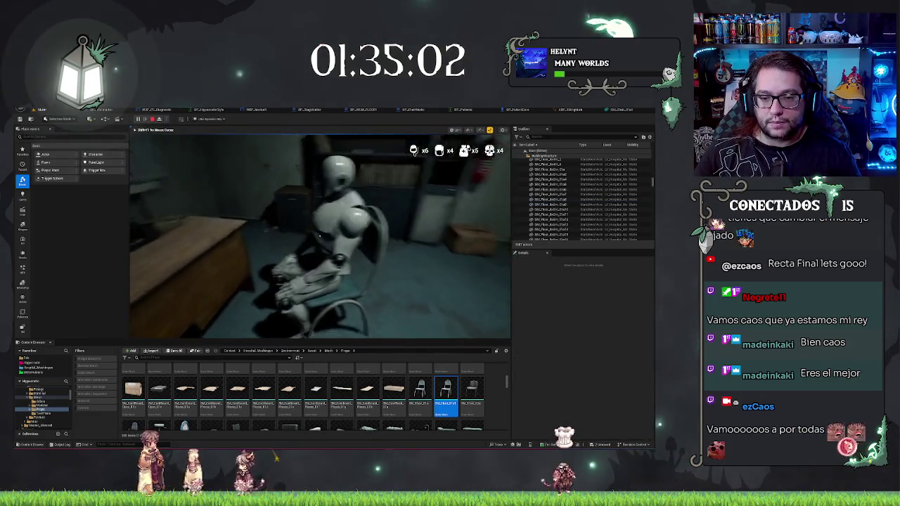
{"action": "key", "text": "F8"}
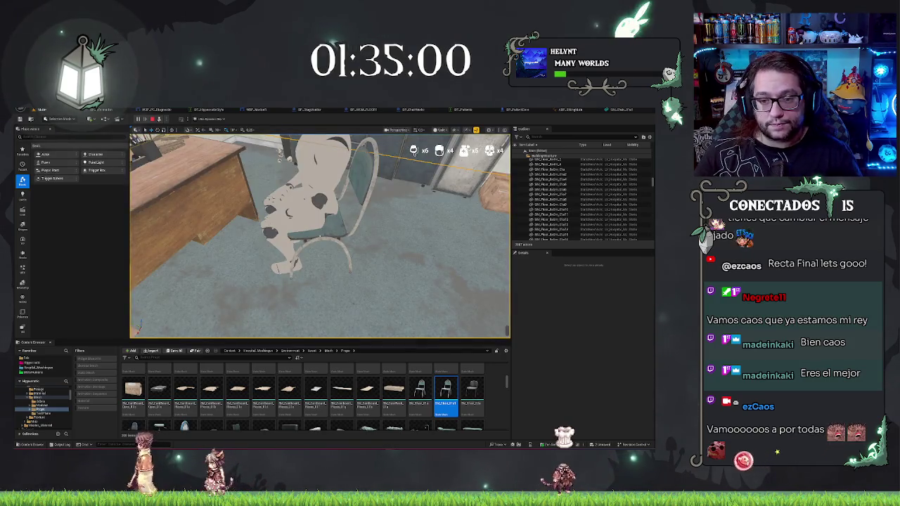
{"action": "left_click", "coordinate": [330, 232]}
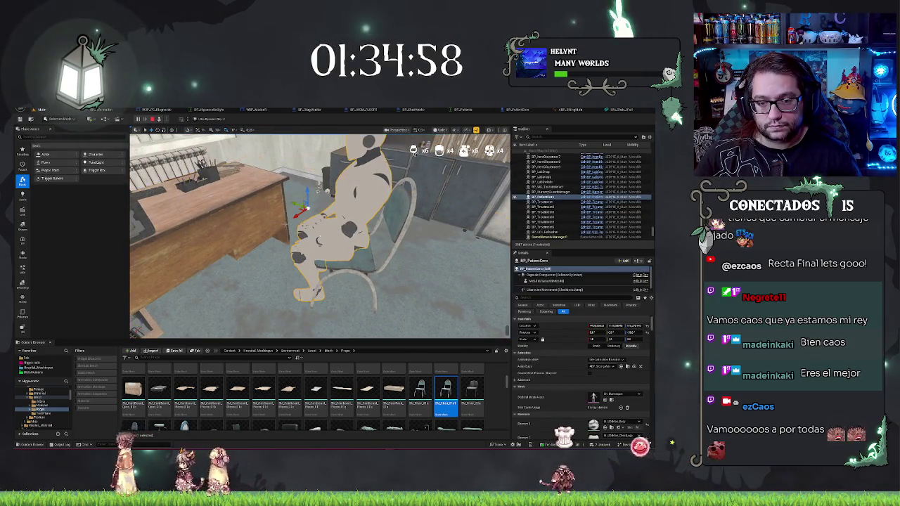
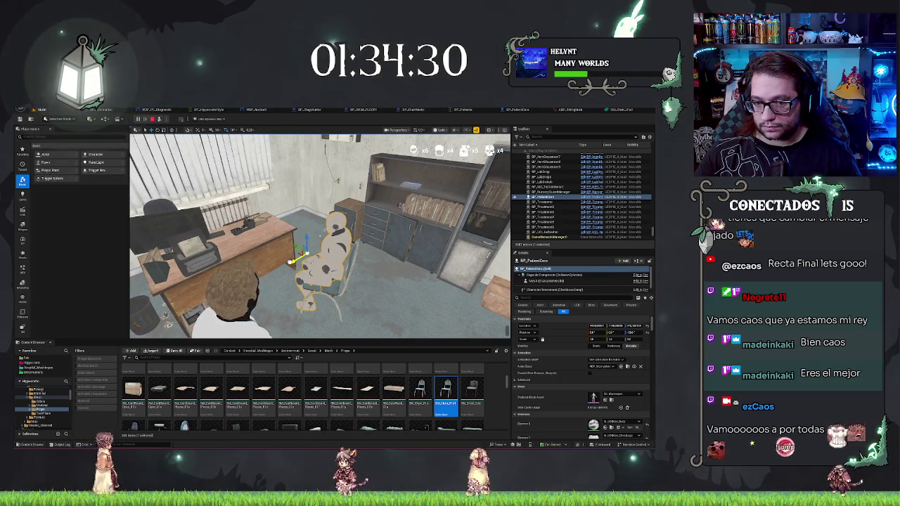
Frame the seated BP_PatientDemo and keep its simulation changes.
{"action": "left_click", "coordinate": [224, 249]}
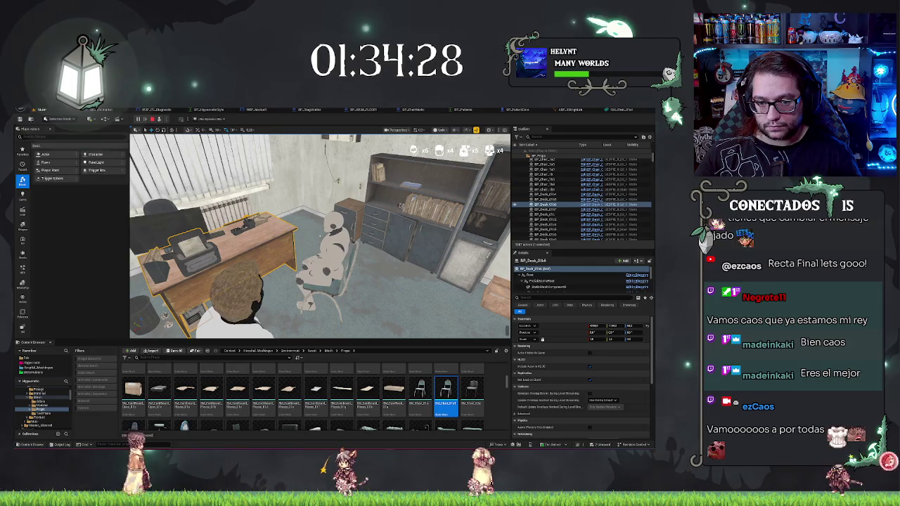
{"action": "key", "text": "ctrl+z"}
{"action": "key", "text": "f"}
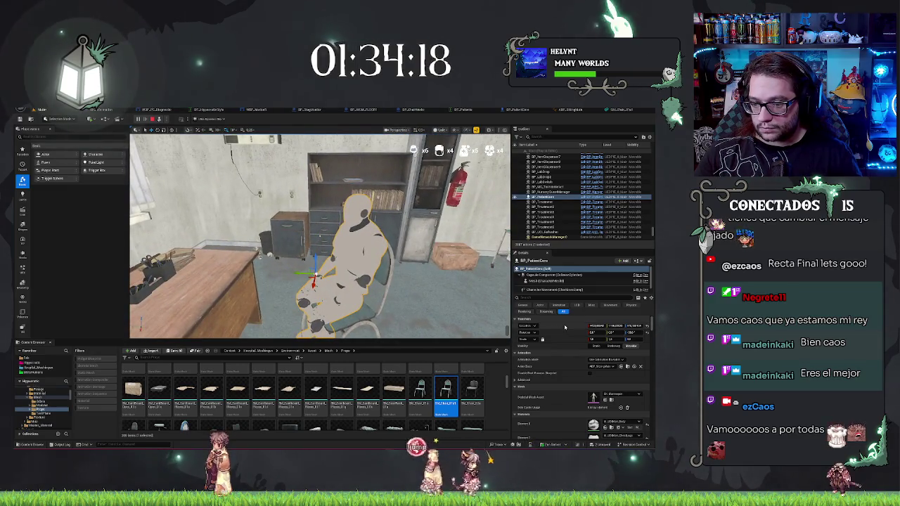
{"action": "right_click", "coordinate": [372, 263]}
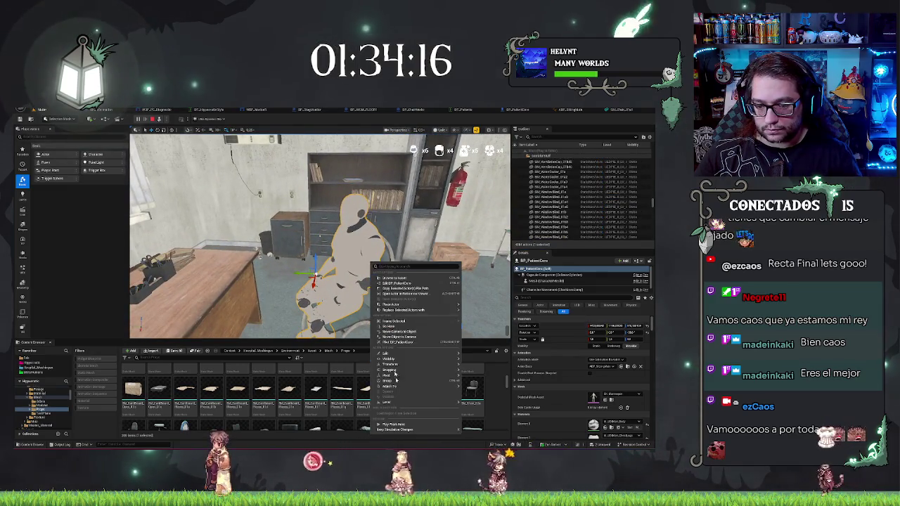
{"action": "left_click", "coordinate": [400, 430]}
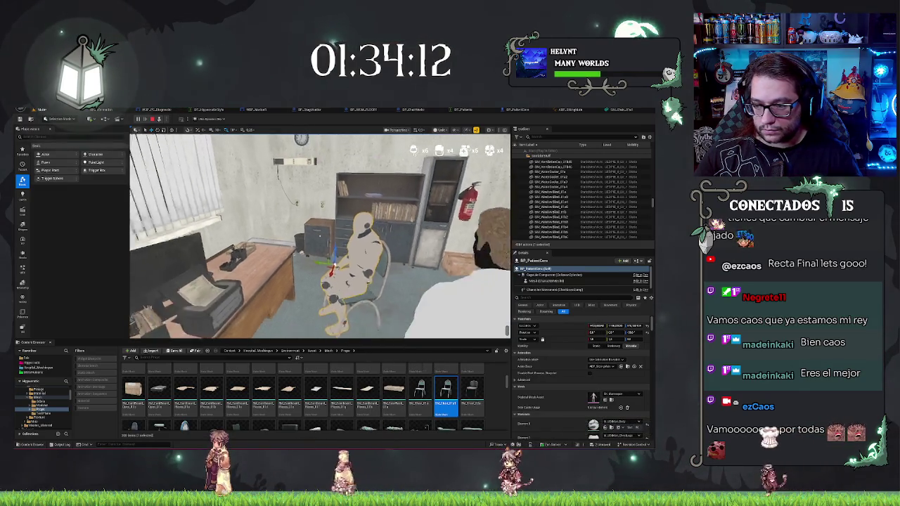
Stop simulating, look around the office, and search Windows for Visual Studio Code.
{"action": "key", "text": "Escape"}
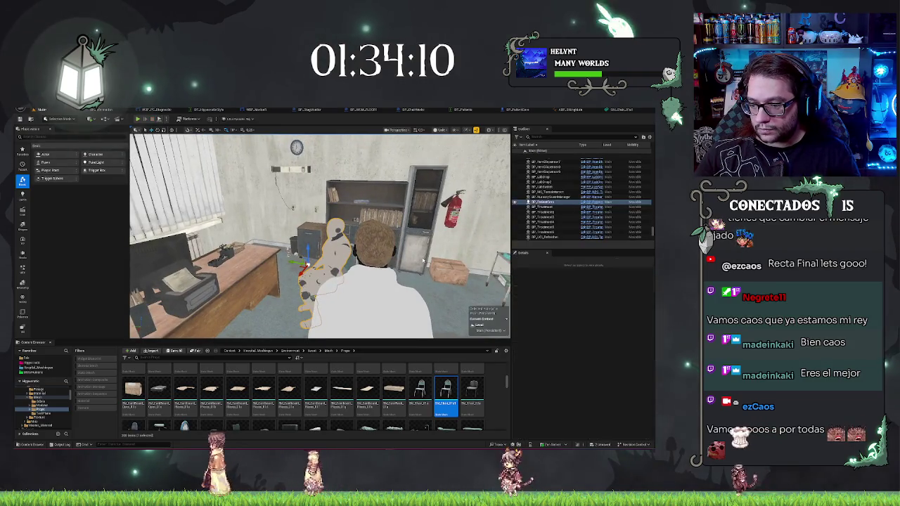
{"action": "mouse_move", "coordinate": [371, 259]}
{"action": "left_mouse_down"}
{"action": "mouse_move", "coordinate": [236, 229]}
{"action": "mouse_move", "coordinate": [341, 211]}
{"action": "left_mouse_up"}
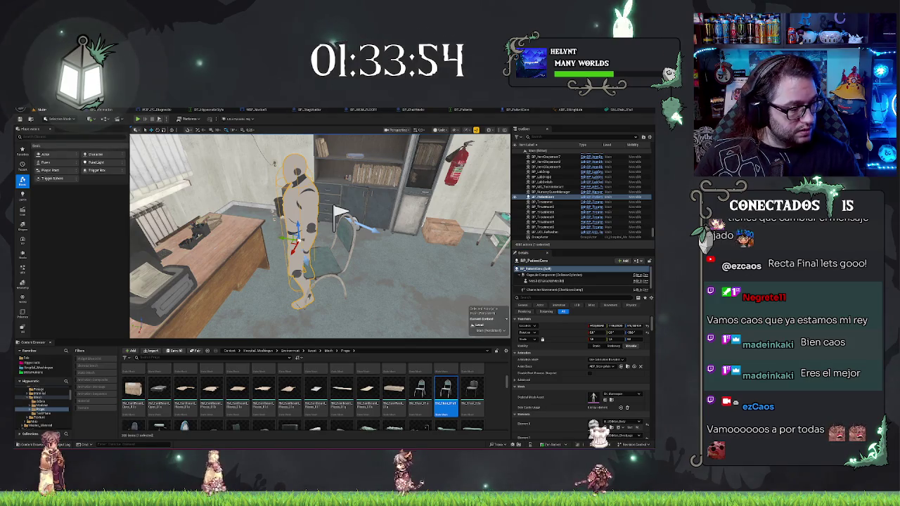
{"action": "key", "text": "super"}
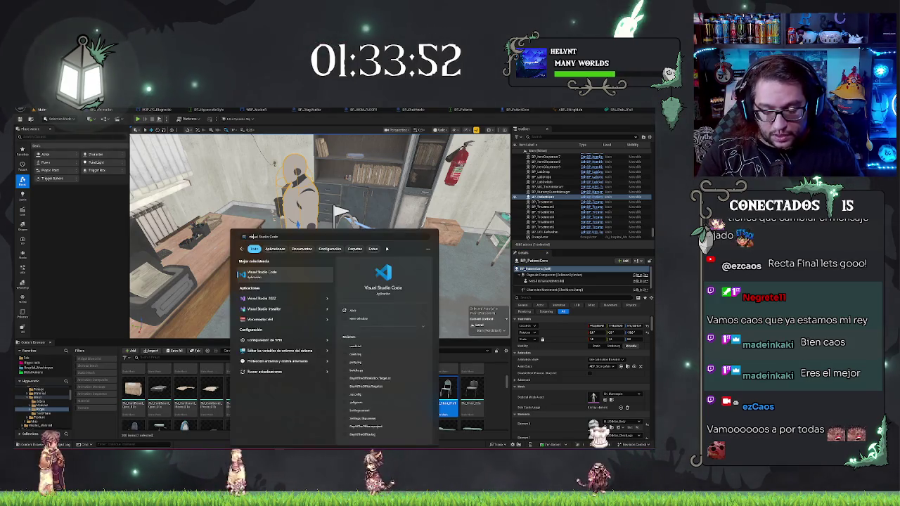
{"action": "key", "text": "Escape"}
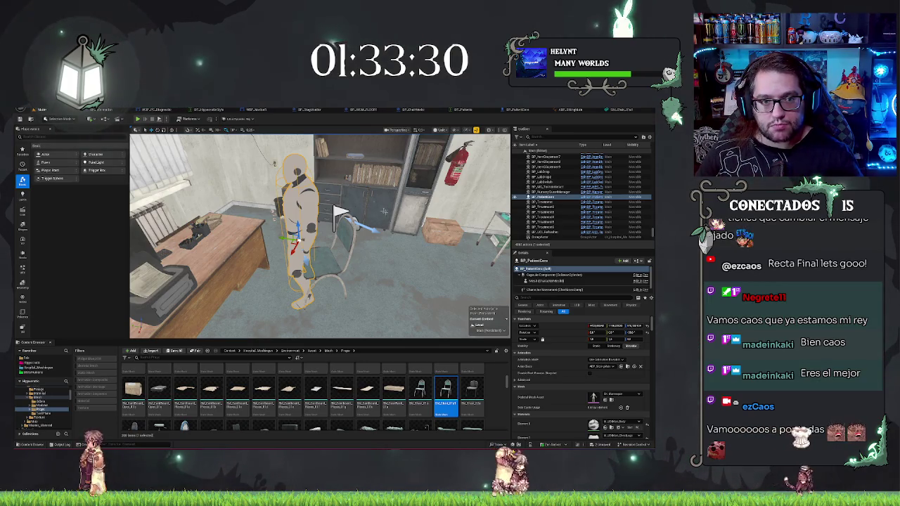
{"action": "mouse_move", "coordinate": [384, 211]}
{"action": "left_mouse_down"}
{"action": "mouse_move", "coordinate": [422, 211]}
{"action": "mouse_move", "coordinate": [428, 168]}
{"action": "mouse_move", "coordinate": [406, 300]}
{"action": "mouse_move", "coordinate": [244, 329]}
{"action": "mouse_move", "coordinate": [211, 316]}
{"action": "mouse_move", "coordinate": [211, 296]}
{"action": "left_mouse_up"}
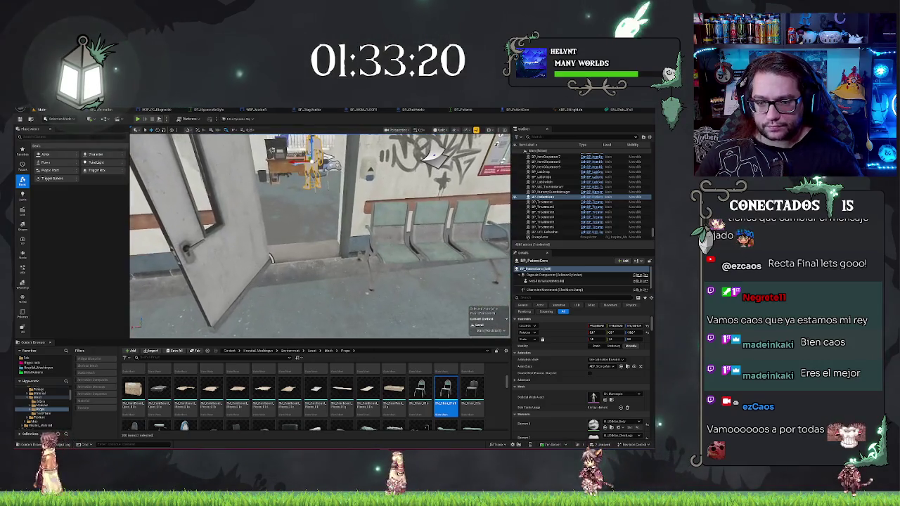
{"action": "mouse_move", "coordinate": [430, 294]}
{"action": "left_mouse_down"}
{"action": "mouse_move", "coordinate": [394, 288]}
{"action": "mouse_move", "coordinate": [285, 224]}
{"action": "mouse_move", "coordinate": [252, 298]}
{"action": "mouse_move", "coordinate": [175, 288]}
{"action": "mouse_move", "coordinate": [258, 281]}
{"action": "left_mouse_up"}
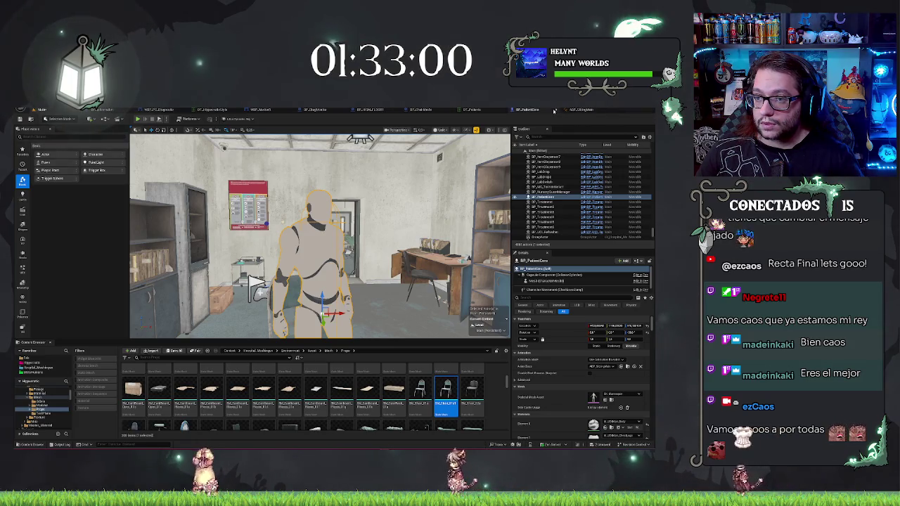
{"action": "left_click", "coordinate": [524, 110]}
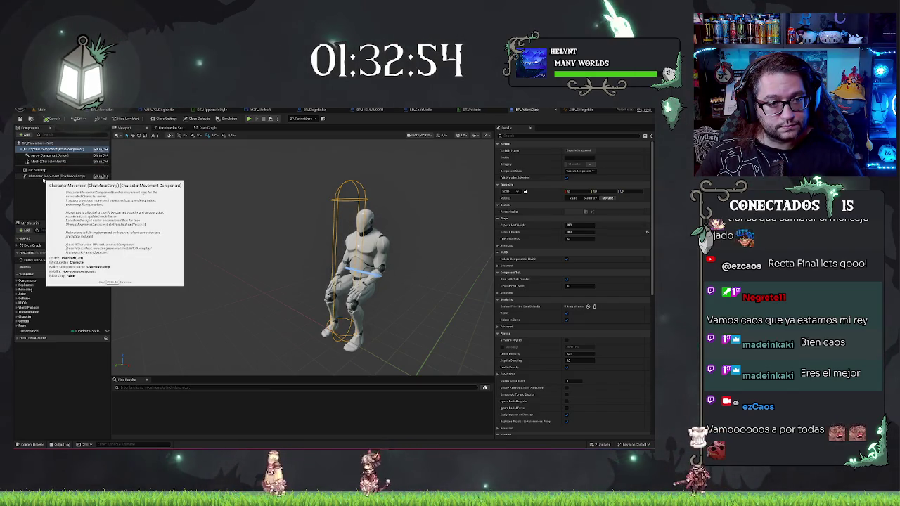
Set the patient's sit component pose to Standing and save.
{"action": "left_click", "coordinate": [44, 176]}
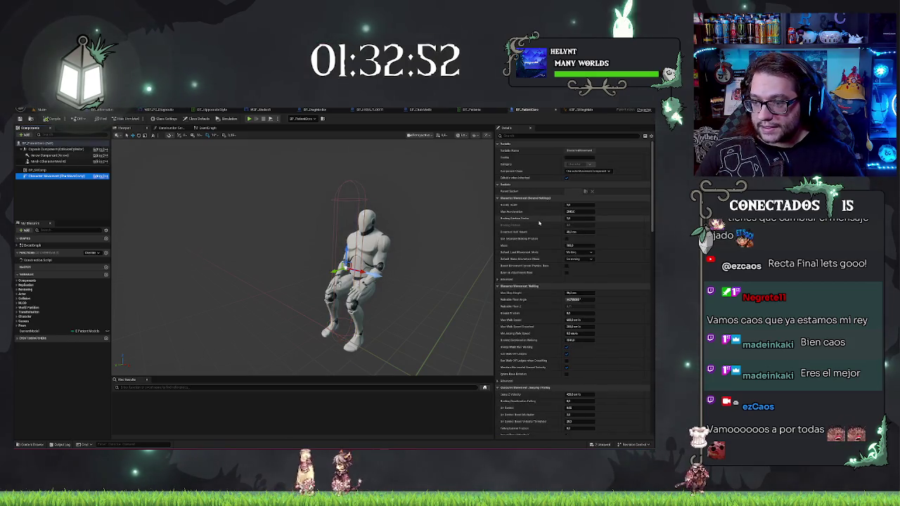
{"action": "left_click", "coordinate": [43, 170]}
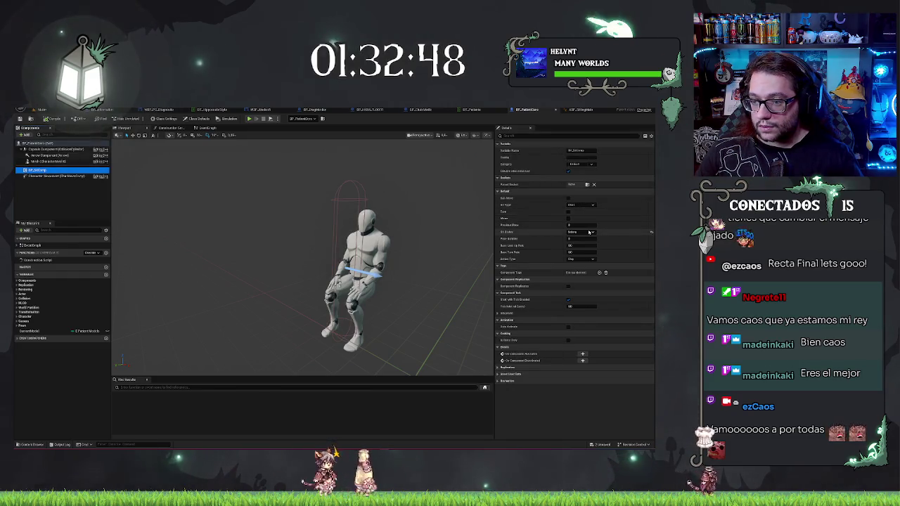
{"action": "left_click", "coordinate": [574, 237]}
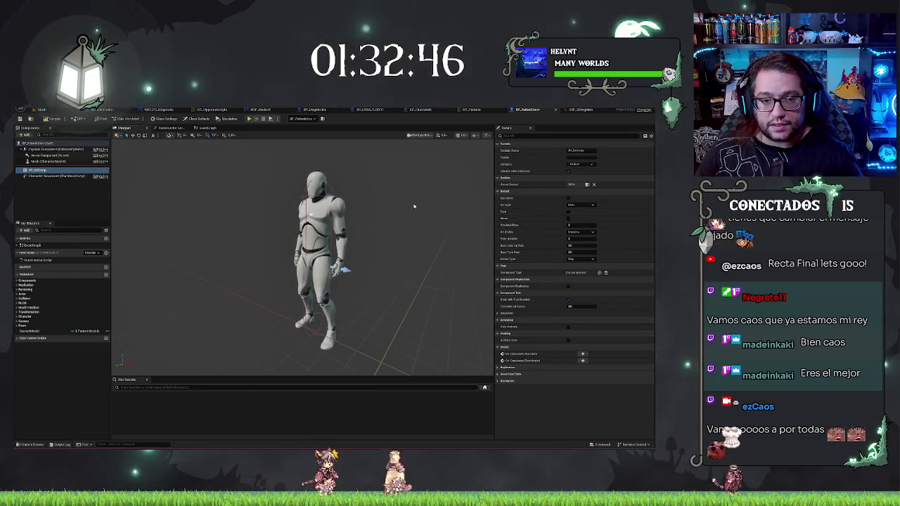
{"action": "key", "text": "ctrl+shift+s"}
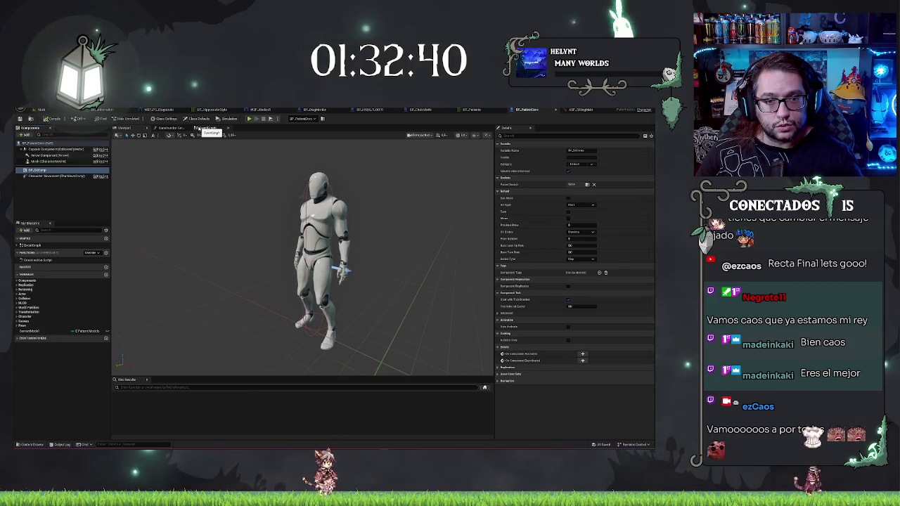
{"action": "left_click", "coordinate": [205, 128]}
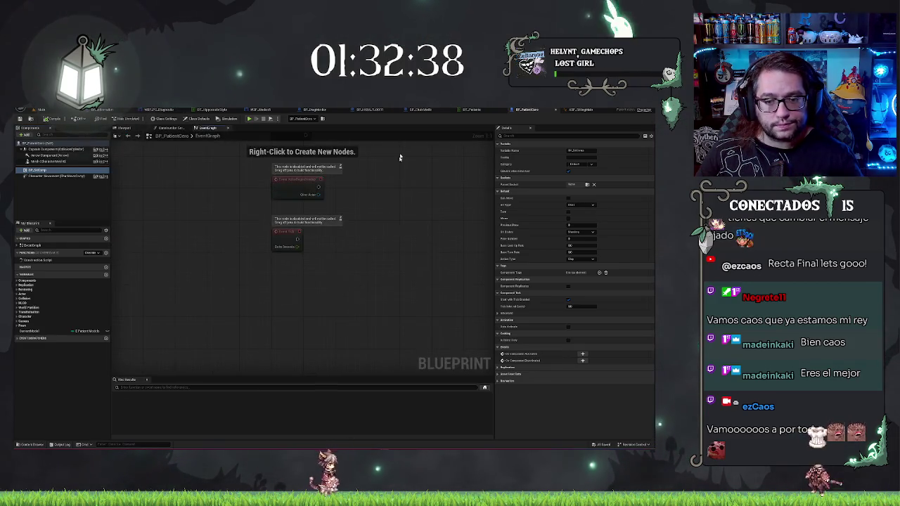
Create a custom event named GoToChase in the patient's event graph.
{"action": "right_click", "coordinate": [283, 315]}
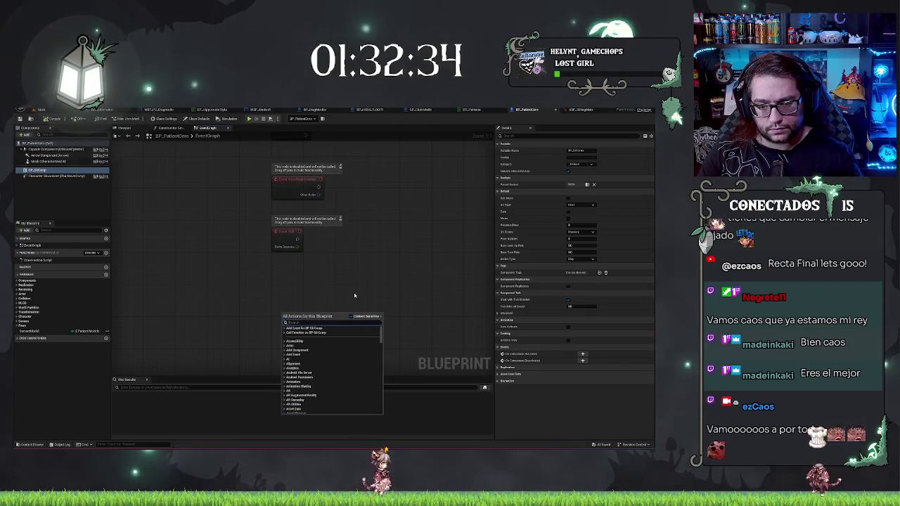
{"action": "type", "text": "add custom"}
{"action": "key", "text": "Return"}
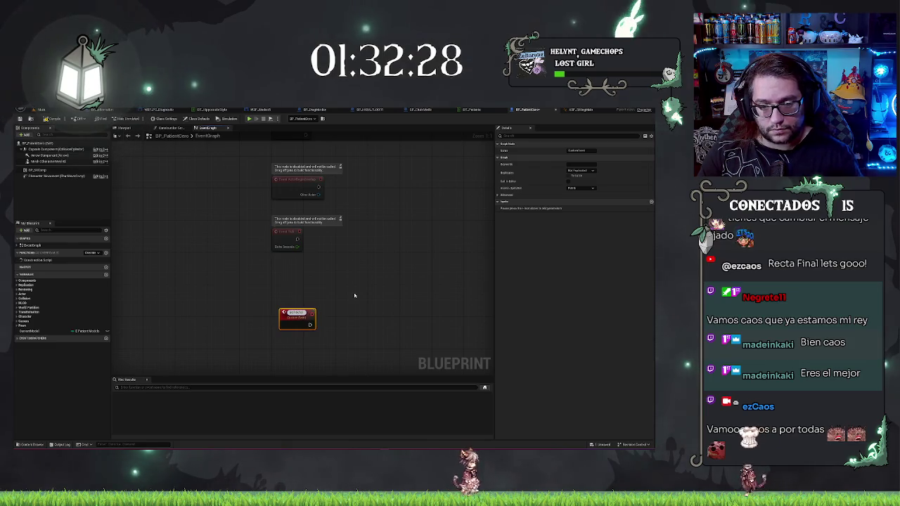
{"action": "type", "text": "GoToChase"}
{"action": "left_click_drag", "start_coordinate": [290, 317], "coordinate": [290, 324]}
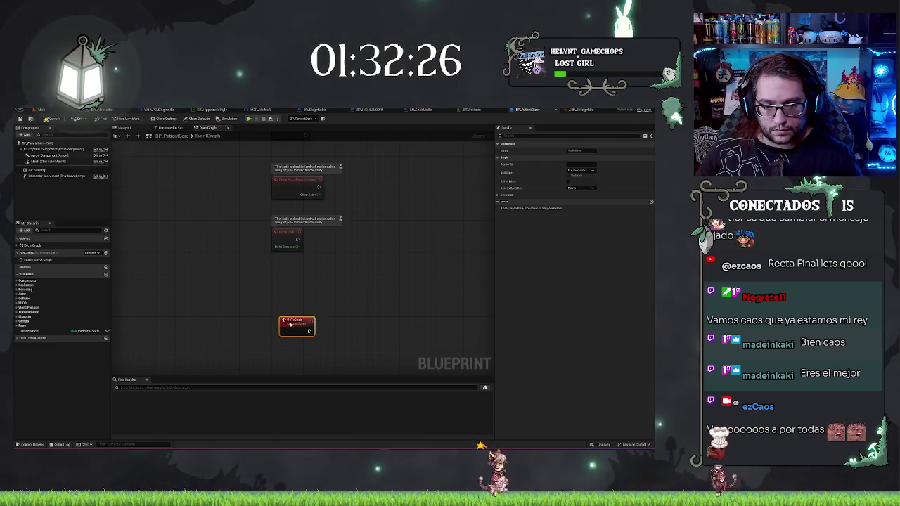
{"action": "left_click", "coordinate": [374, 285]}
Connect an AI MoveTo node to GoToChase's execution output.
{"action": "mouse_move", "coordinate": [373, 286]}
{"action": "left_mouse_down"}
{"action": "mouse_move", "coordinate": [297, 237]}
{"action": "mouse_move", "coordinate": [263, 230]}
{"action": "left_mouse_up"}
{"action": "type", "text": "is mov"}
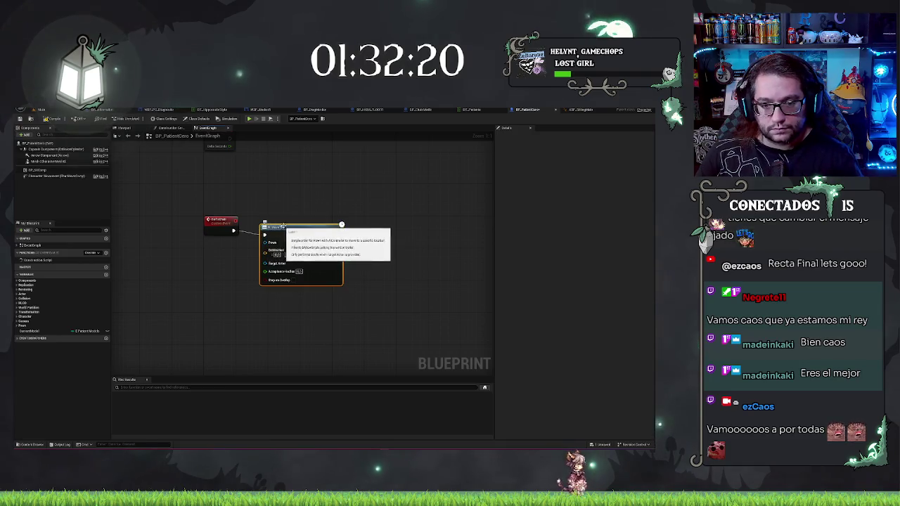
{"action": "left_click", "coordinate": [281, 255]}
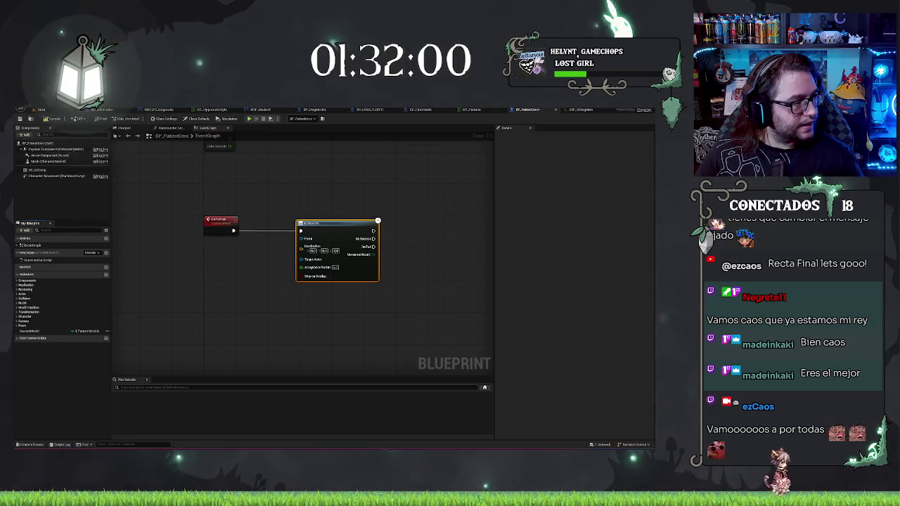
{"action": "left_click", "coordinate": [106, 274]}
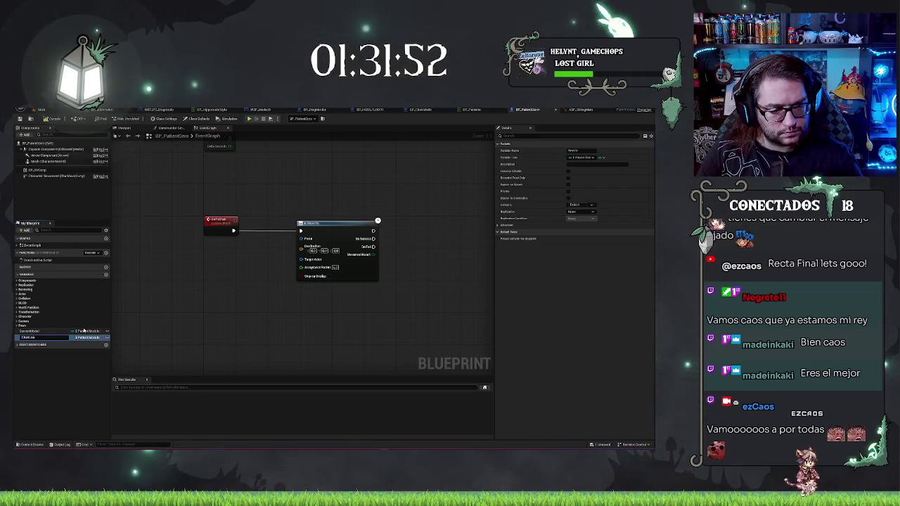
Name the new variable ChaseLocation and make it a Transform.
{"action": "type", "text": "ation"}
{"action": "key", "text": "Return"}
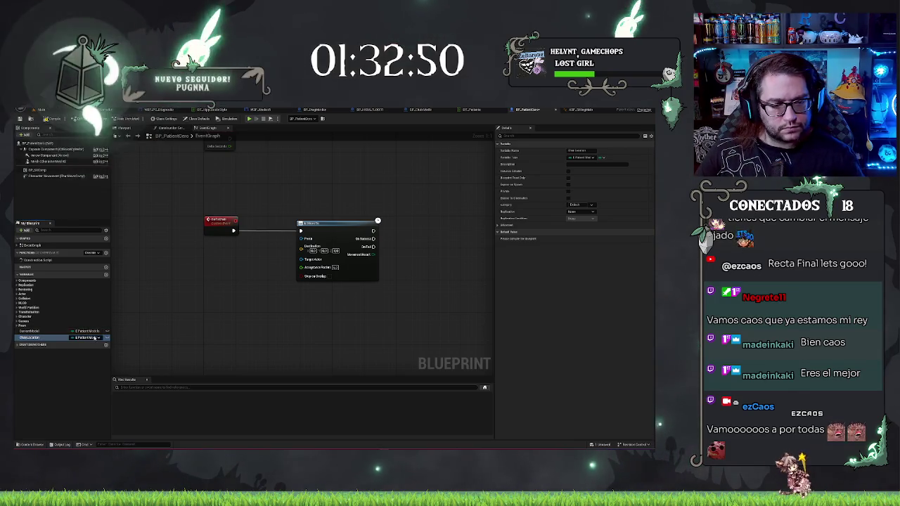
{"action": "left_click", "coordinate": [94, 339]}
{"action": "left_click", "coordinate": [78, 398]}
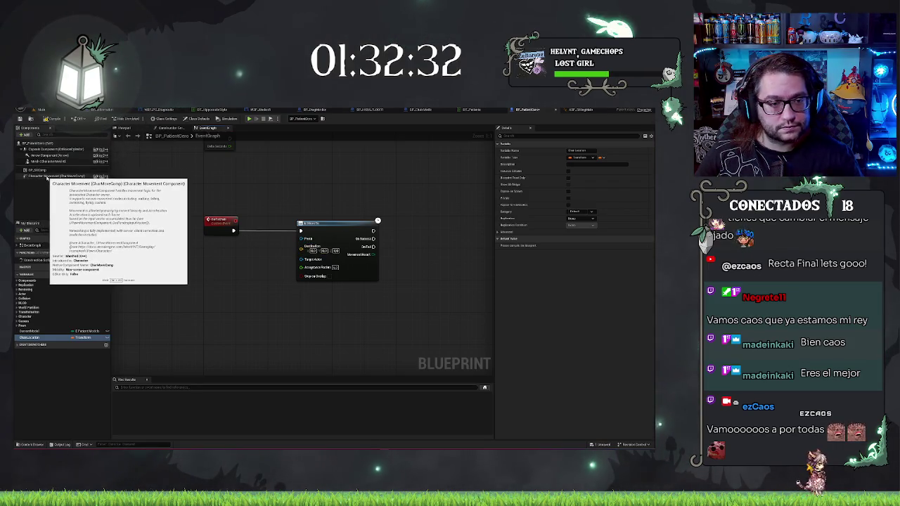
Place a Character Movement getter node, then delete it.
{"action": "mouse_move", "coordinate": [41, 177]}
{"action": "left_mouse_down"}
{"action": "mouse_move", "coordinate": [91, 211]}
{"action": "mouse_move", "coordinate": [205, 253]}
{"action": "mouse_move", "coordinate": [305, 240]}
{"action": "left_mouse_up"}
{"action": "left_click", "coordinate": [222, 241]}
{"action": "left_click", "coordinate": [223, 253]}
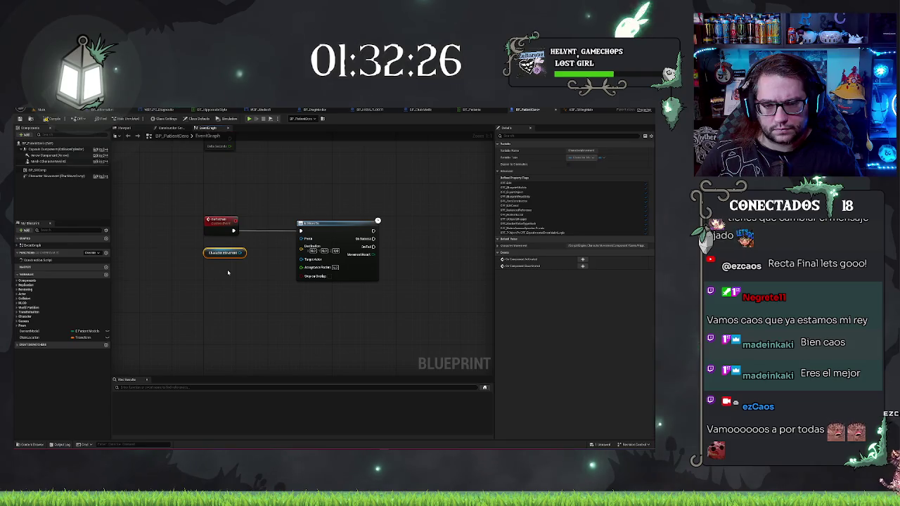
{"action": "key", "text": "Delete"}
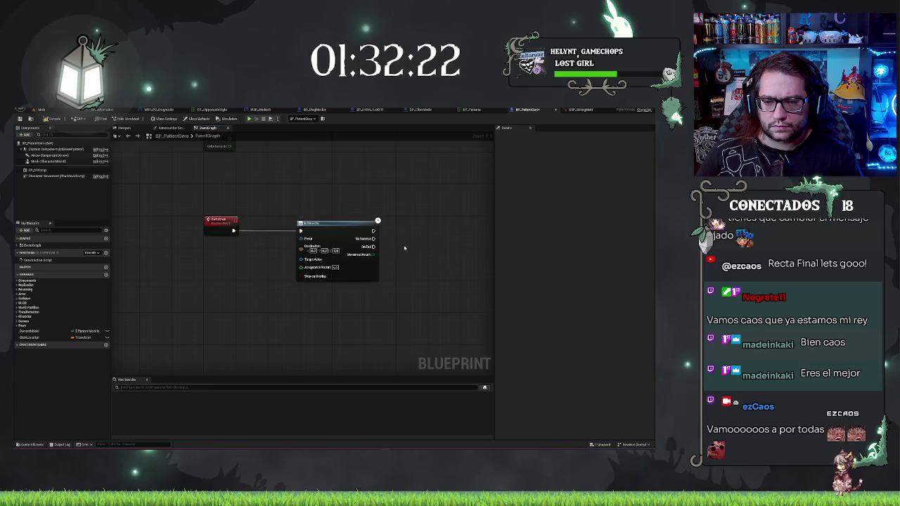
Split a ChaseLocation getter's location and feed it into AI MoveTo's Destination.
{"action": "left_click_drag", "start_coordinate": [374, 240], "coordinate": [335, 230]}
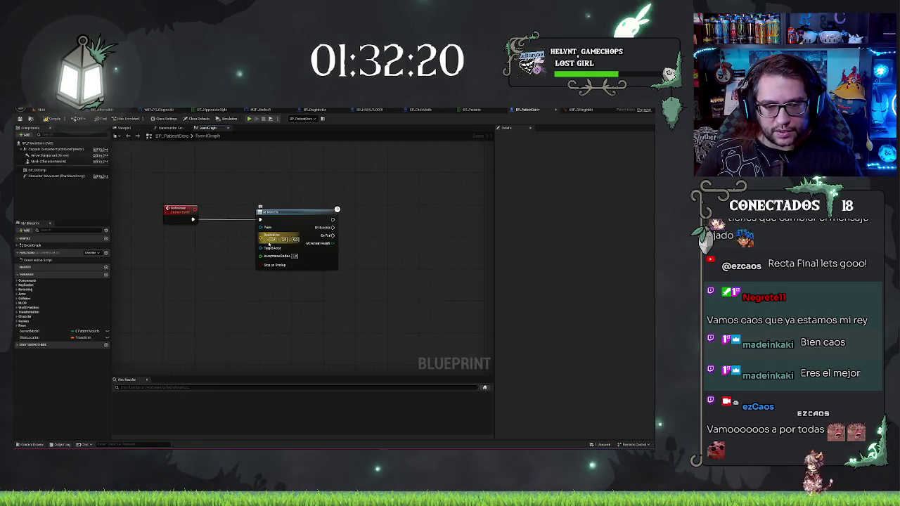
{"action": "left_click_drag", "start_coordinate": [52, 335], "coordinate": [181, 261]}
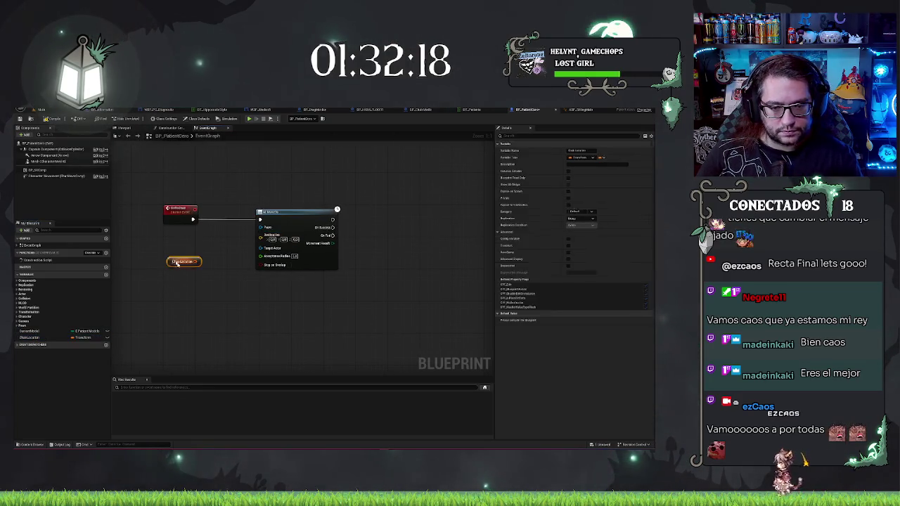
{"action": "right_click", "coordinate": [183, 265]}
{"action": "left_click", "coordinate": [197, 284]}
{"action": "mouse_move", "coordinate": [261, 235]}
{"action": "left_mouse_down"}
{"action": "mouse_move", "coordinate": [182, 273]}
{"action": "mouse_move", "coordinate": [187, 279]}
{"action": "left_mouse_up"}
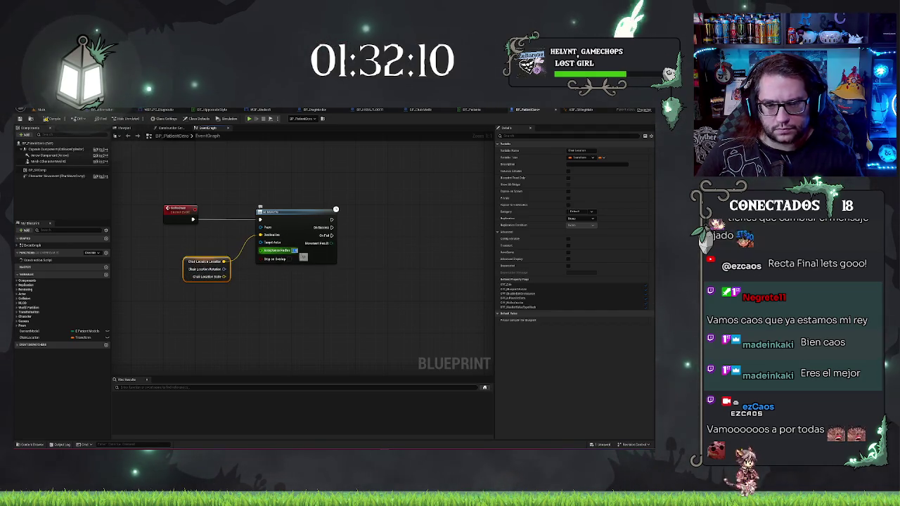
{"action": "left_click", "coordinate": [291, 293]}
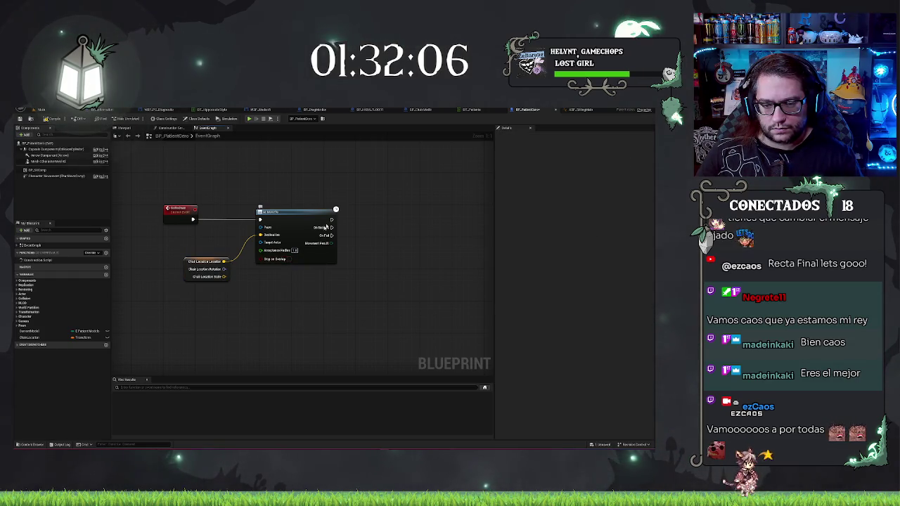
Add a Set Sit Status node from the BP Sit Comp getter after AI MoveTo's On Success.
{"action": "mouse_move", "coordinate": [331, 227]}
{"action": "left_mouse_down"}
{"action": "mouse_move", "coordinate": [408, 231]}
{"action": "mouse_move", "coordinate": [387, 229]}
{"action": "left_mouse_up"}
{"action": "mouse_move", "coordinate": [39, 170]}
{"action": "left_mouse_down"}
{"action": "mouse_move", "coordinate": [302, 291]}
{"action": "mouse_move", "coordinate": [336, 290]}
{"action": "left_mouse_up"}
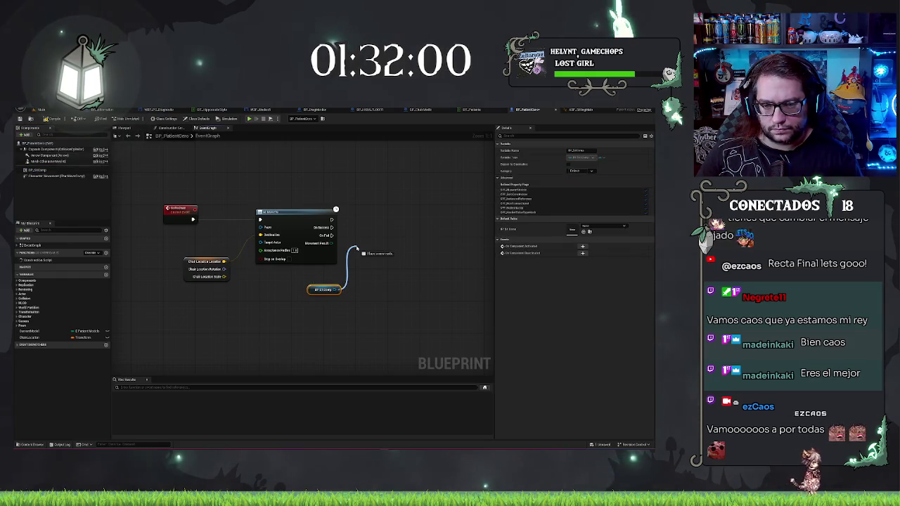
{"action": "left_click_drag", "start_coordinate": [356, 247], "coordinate": [356, 249]}
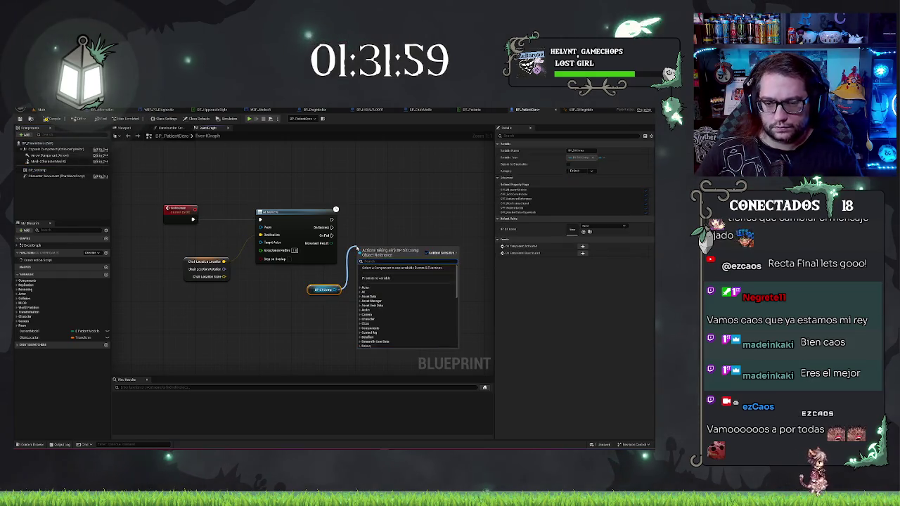
{"action": "left_click", "coordinate": [39, 170]}
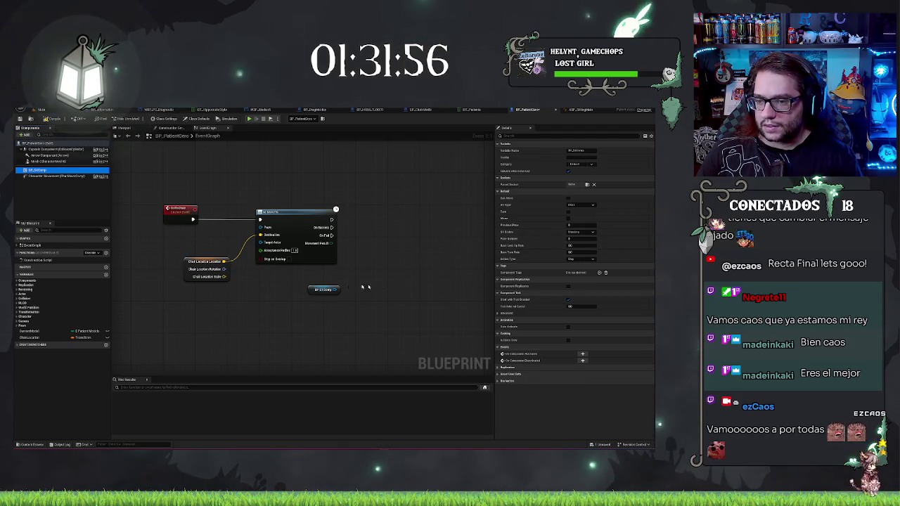
{"action": "left_click_drag", "start_coordinate": [336, 289], "coordinate": [358, 280]}
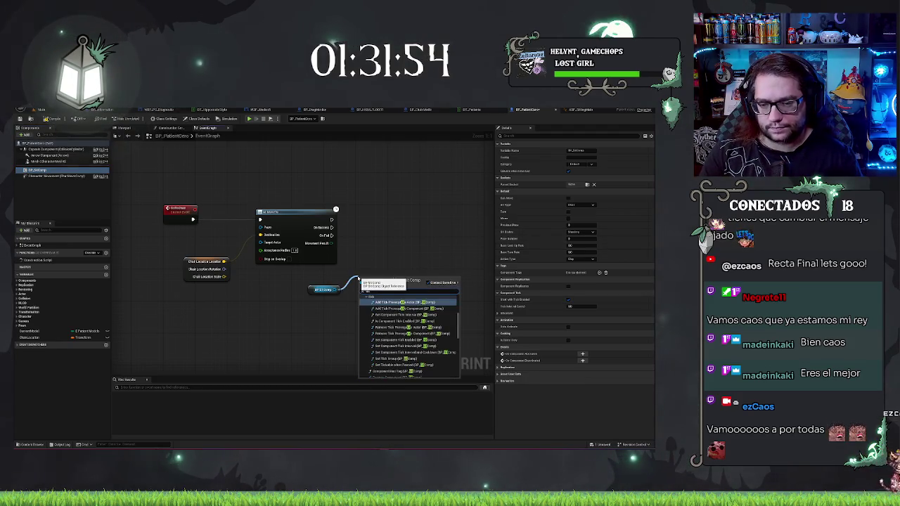
{"action": "type", "text": "sit"}
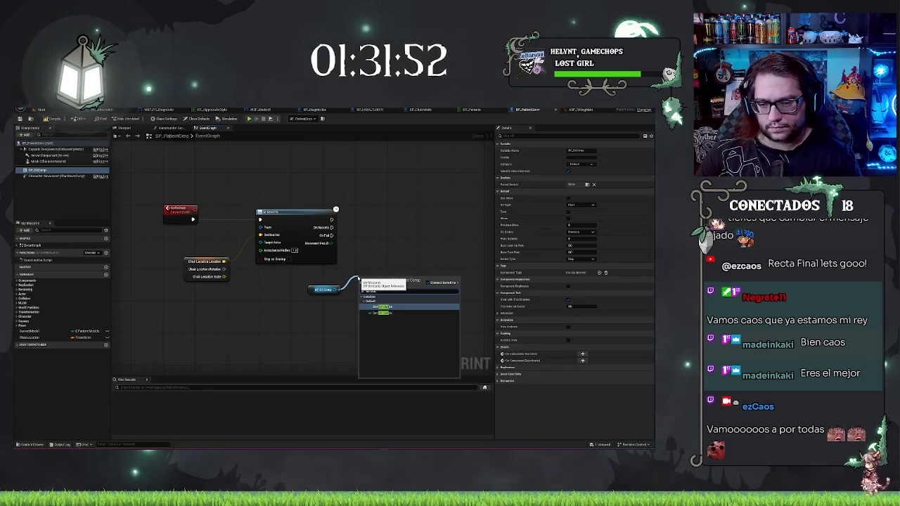
{"action": "left_click", "coordinate": [383, 312]}
{"action": "left_click", "coordinate": [390, 293]}
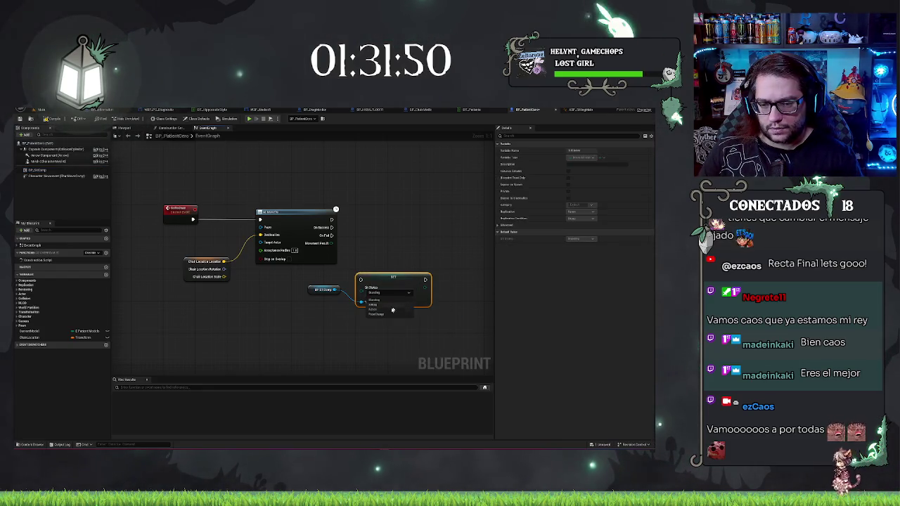
{"action": "mouse_move", "coordinate": [395, 277]}
{"action": "left_mouse_down"}
{"action": "mouse_move", "coordinate": [391, 244]}
{"action": "mouse_move", "coordinate": [367, 229]}
{"action": "left_mouse_up"}
{"action": "left_click", "coordinate": [379, 209]}
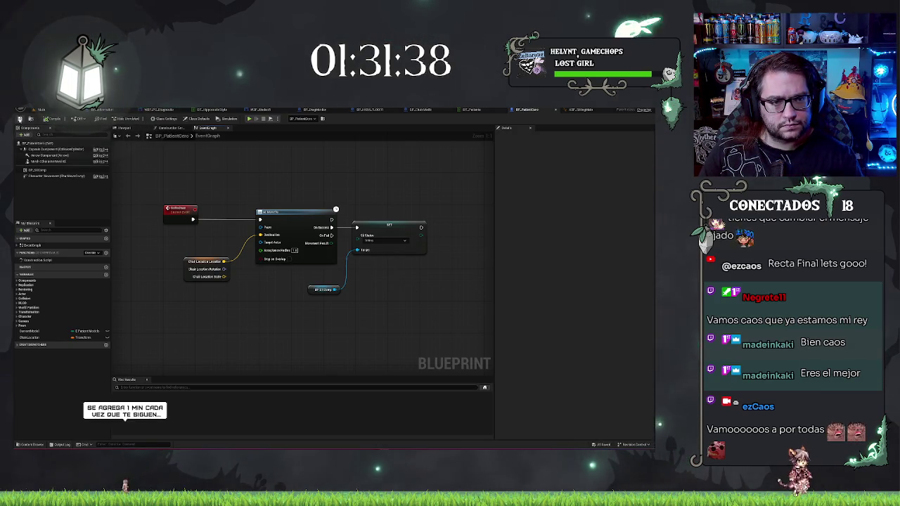
{"action": "left_click_drag", "start_coordinate": [267, 169], "coordinate": [298, 190]}
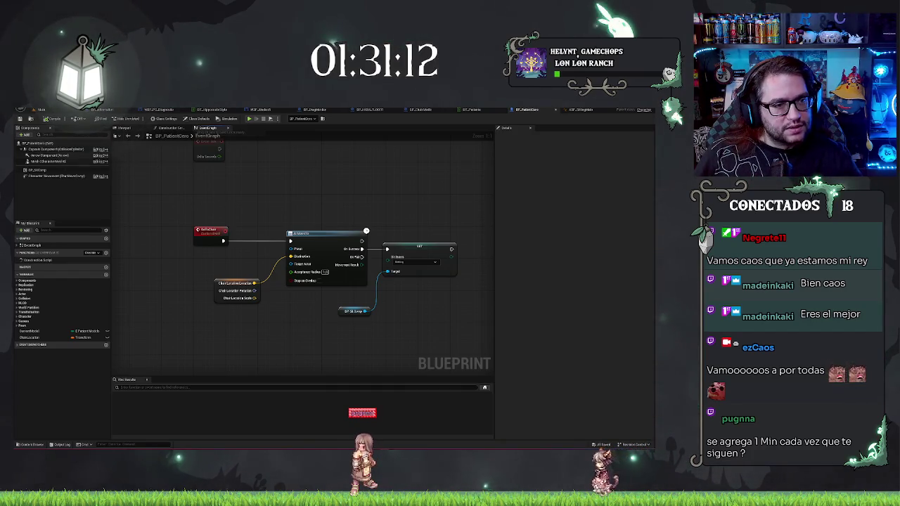
{"action": "left_click_drag", "start_coordinate": [302, 190], "coordinate": [283, 193]}
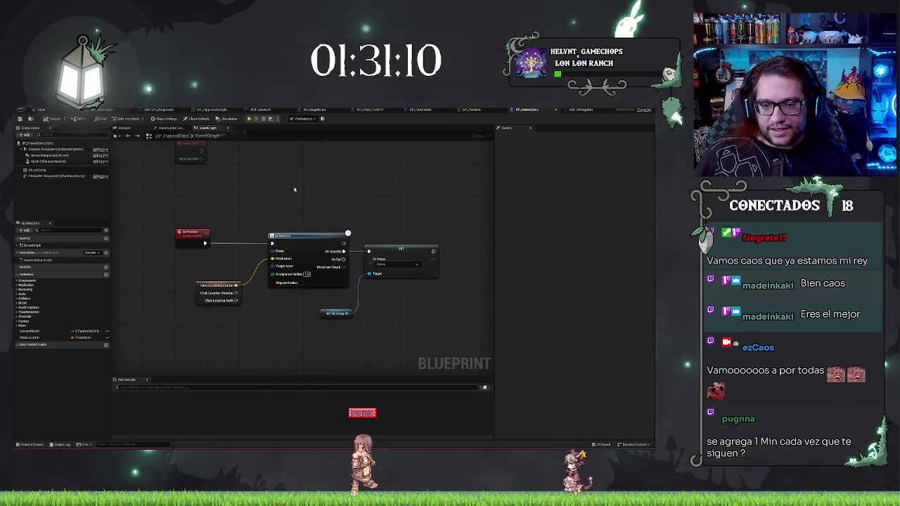
{"action": "left_click_drag", "start_coordinate": [334, 205], "coordinate": [347, 199]}
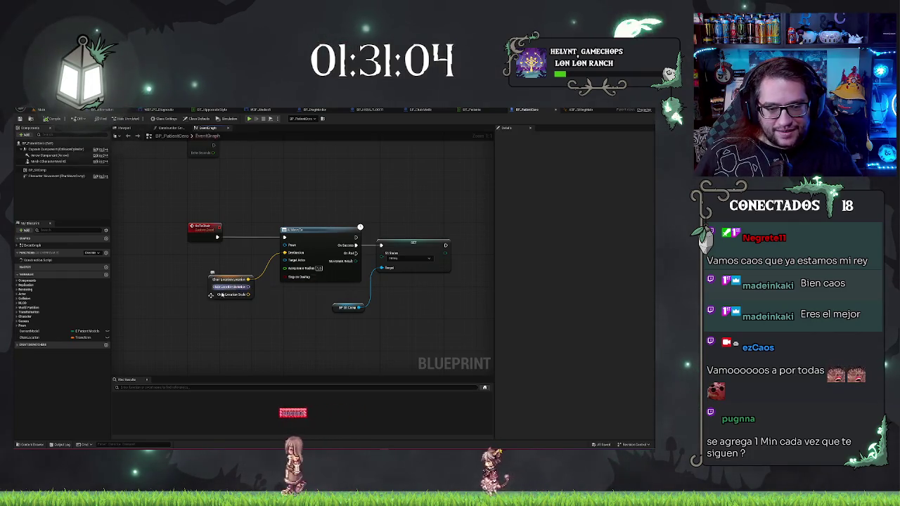
{"action": "left_click", "coordinate": [43, 337]}
Give GhostLocation a default rotation and Location of about X 4433, Y 5736, Z 7053, then save.
{"action": "left_click", "coordinate": [506, 245]}
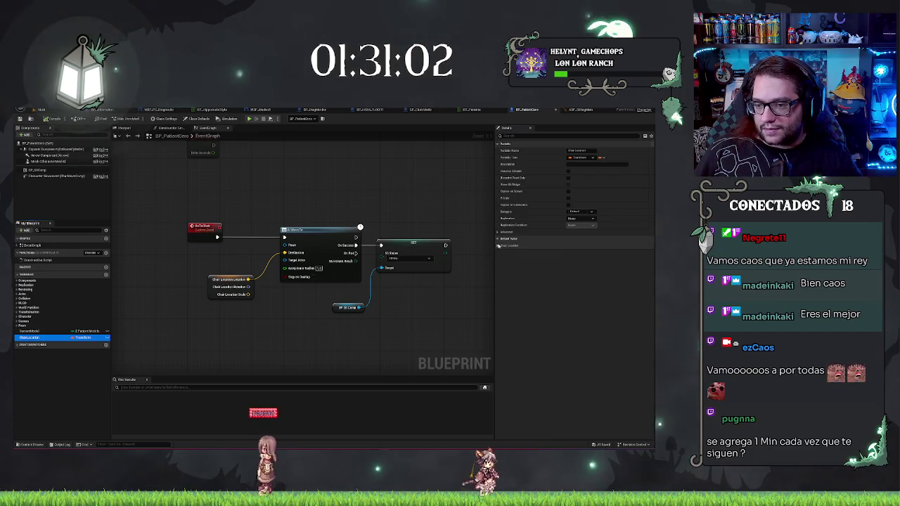
{"action": "left_click", "coordinate": [625, 259]}
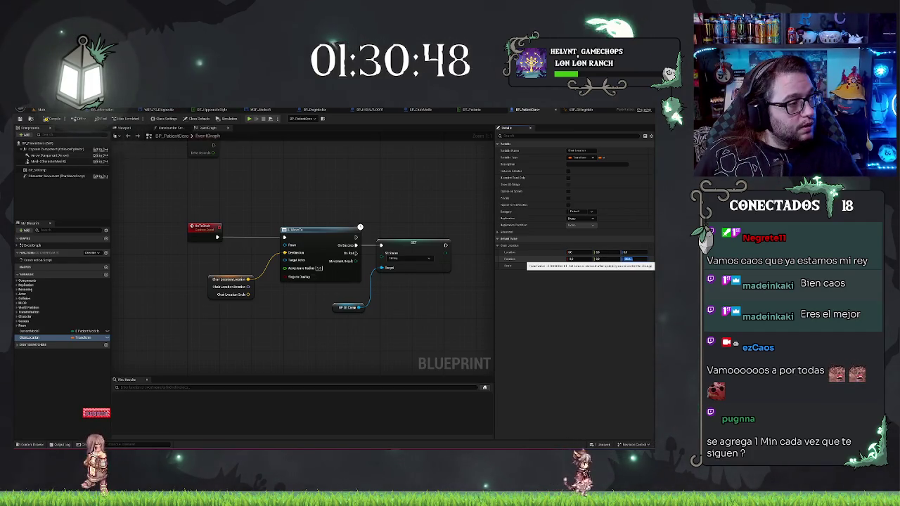
{"action": "key", "text": "Return"}
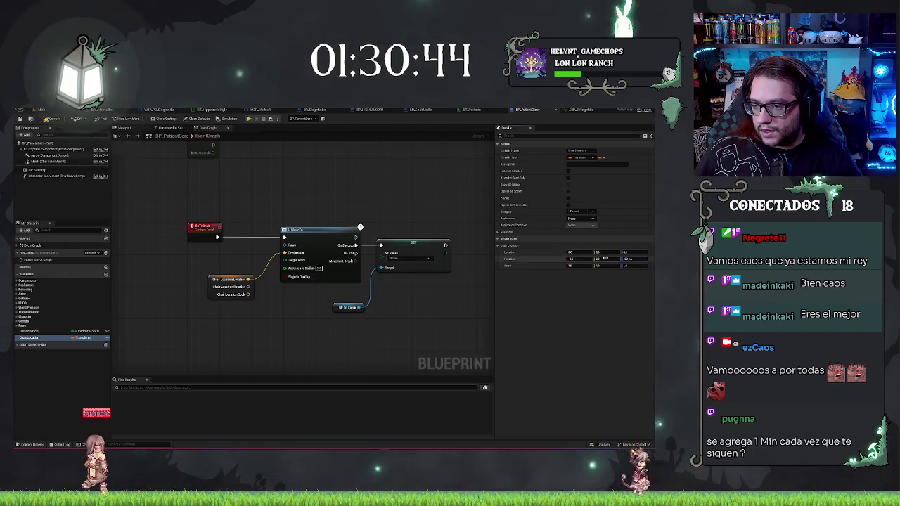
{"action": "left_click", "coordinate": [624, 259]}
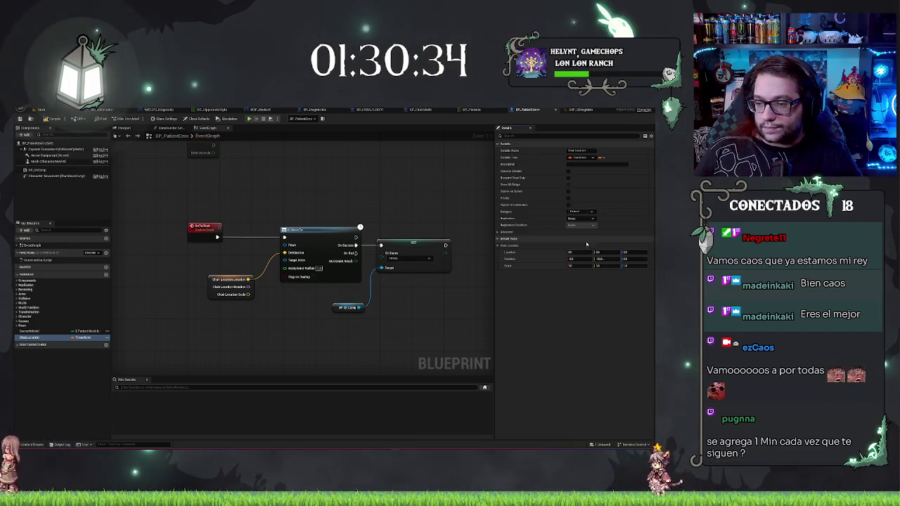
{"action": "left_click_drag", "start_coordinate": [587, 257], "coordinate": [619, 257]}
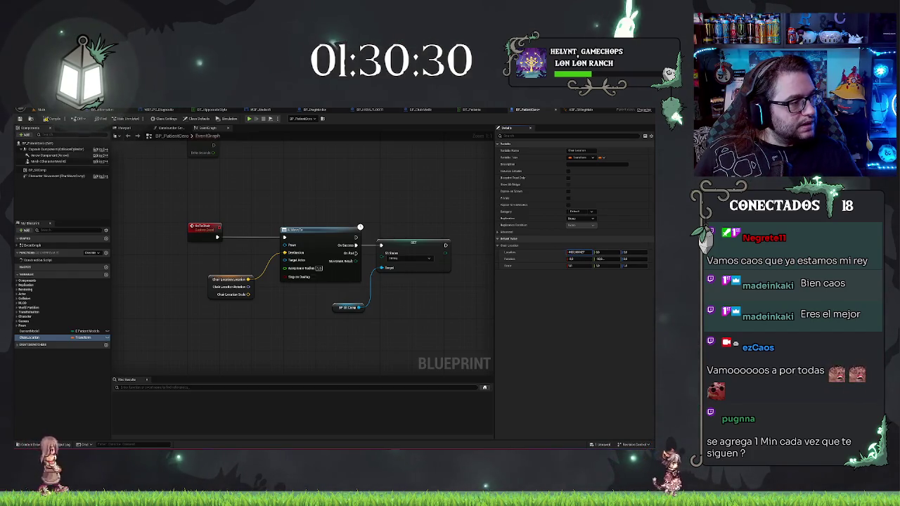
{"action": "left_click_drag", "start_coordinate": [606, 251], "coordinate": [633, 251]}
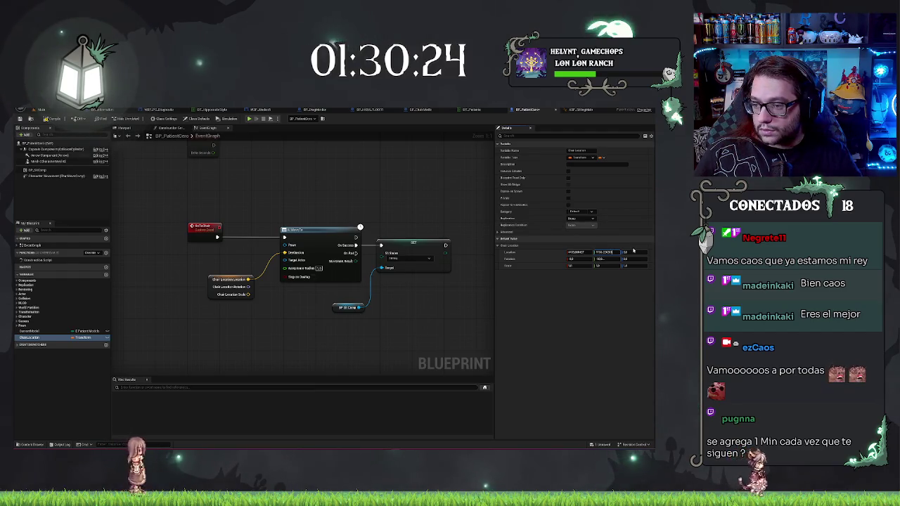
{"action": "left_click_drag", "start_coordinate": [632, 251], "coordinate": [660, 252]}
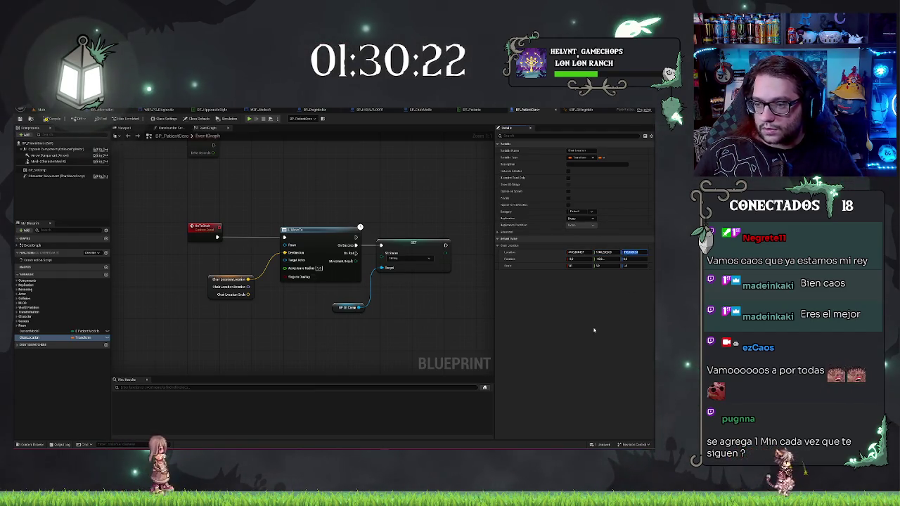
{"action": "key", "text": "ctrl+s"}
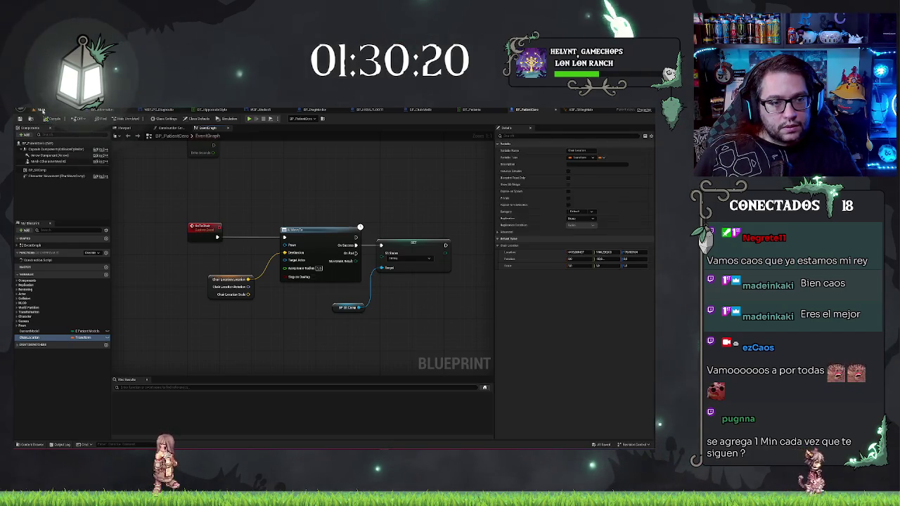
{"action": "left_click", "coordinate": [41, 109]}
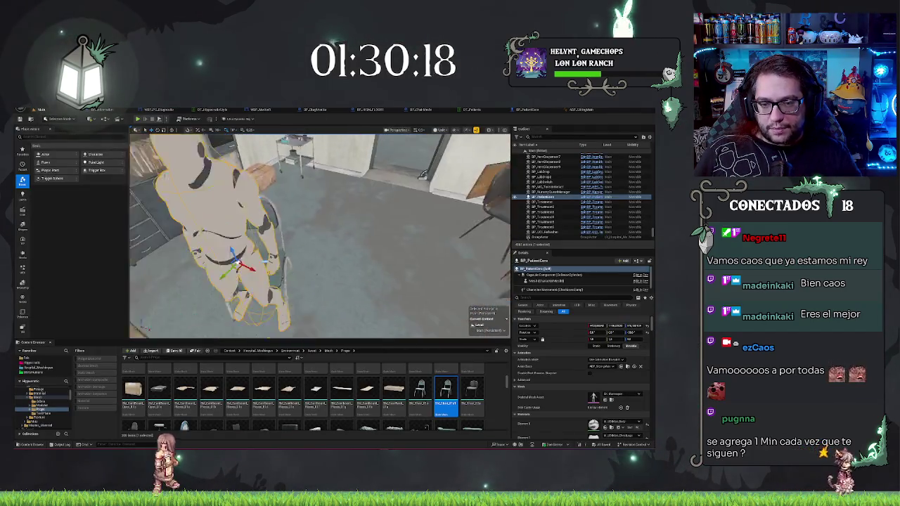
Place a Nav Mesh Bounds Volume, found by searching 'nav', over the room floor.
{"action": "left_click", "coordinate": [62, 137]}
{"action": "type", "text": "nav"}
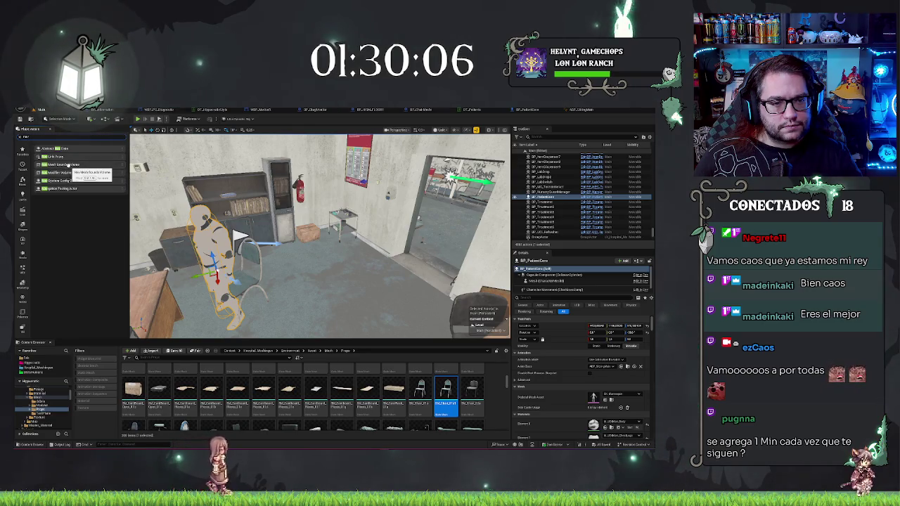
{"action": "left_click_drag", "start_coordinate": [68, 164], "coordinate": [366, 275]}
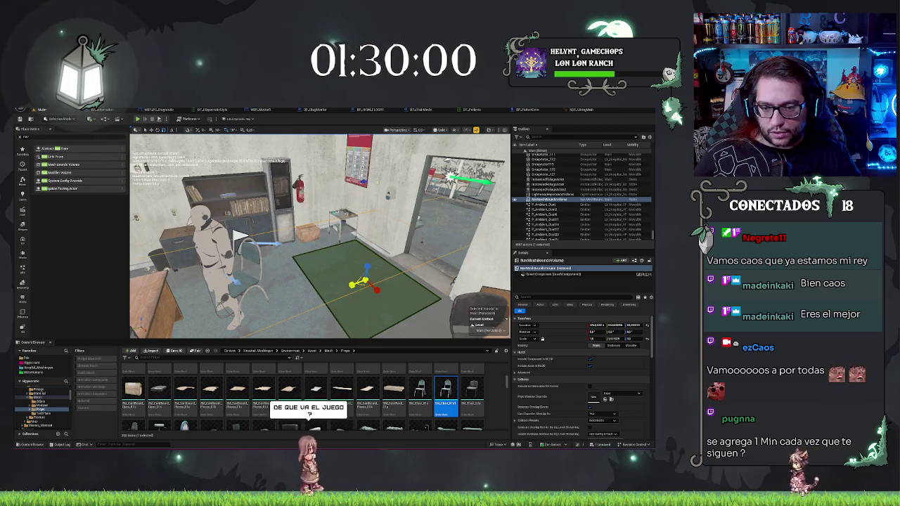
{"action": "mouse_move", "coordinate": [164, 260]}
{"action": "left_mouse_down"}
{"action": "mouse_move", "coordinate": [251, 175]}
{"action": "mouse_move", "coordinate": [309, 175]}
{"action": "mouse_move", "coordinate": [323, 133]}
{"action": "mouse_move", "coordinate": [281, 168]}
{"action": "left_mouse_up"}
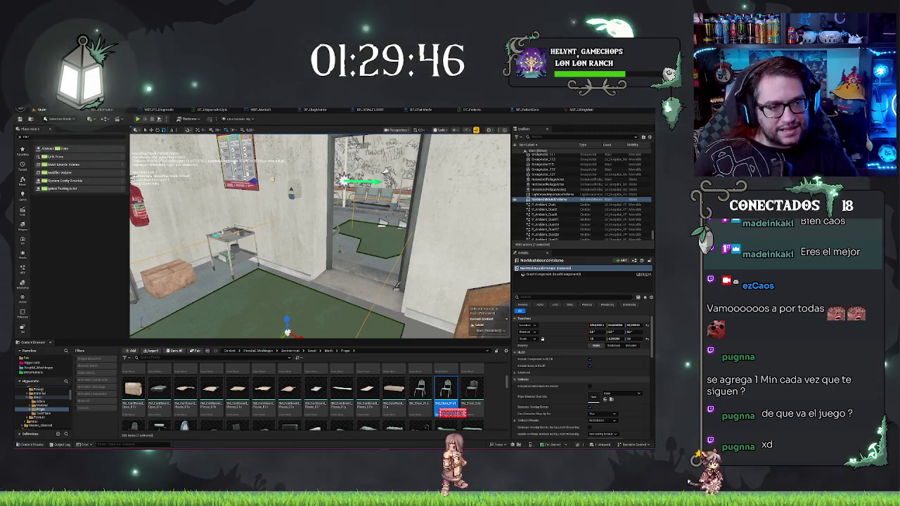
{"action": "left_click_drag", "start_coordinate": [320, 235], "coordinate": [302, 235]}
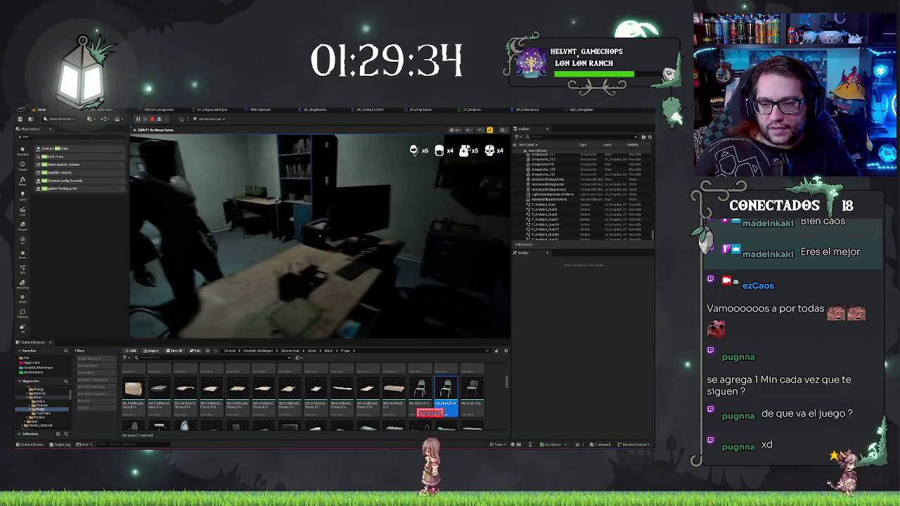
Walk to a patient, accept the dialogue offer, and cut the incision along the yellow guide.
{"action": "key", "text": "w"}
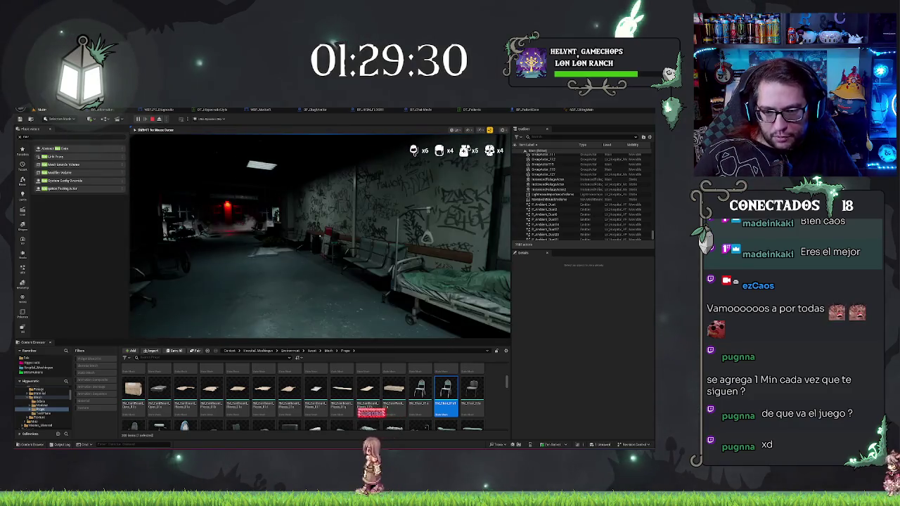
{"action": "key", "text": "w"}
{"action": "key", "text": "w"}
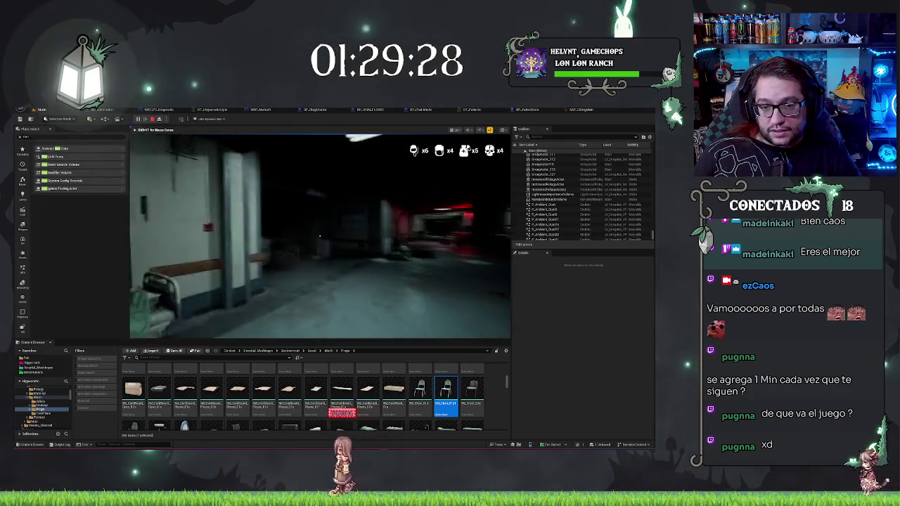
{"action": "key", "text": "w"}
{"action": "key", "text": "w"}
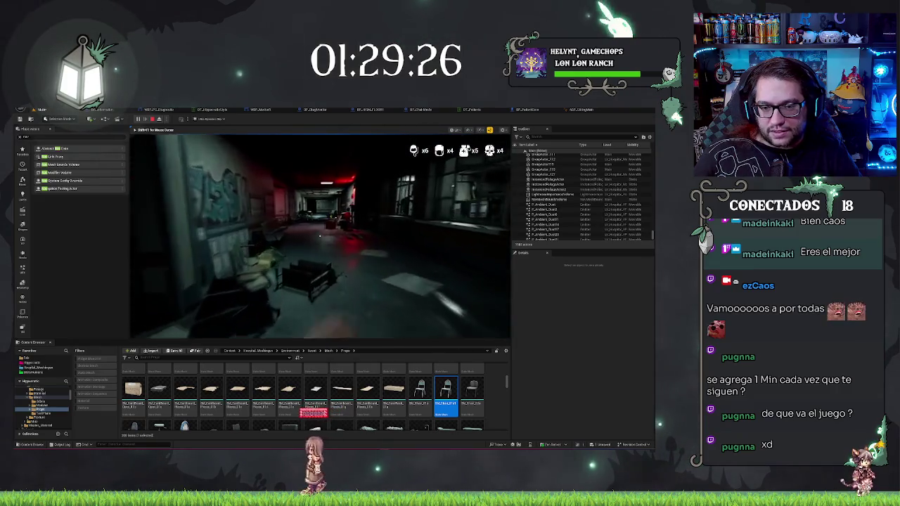
{"action": "key", "text": "w"}
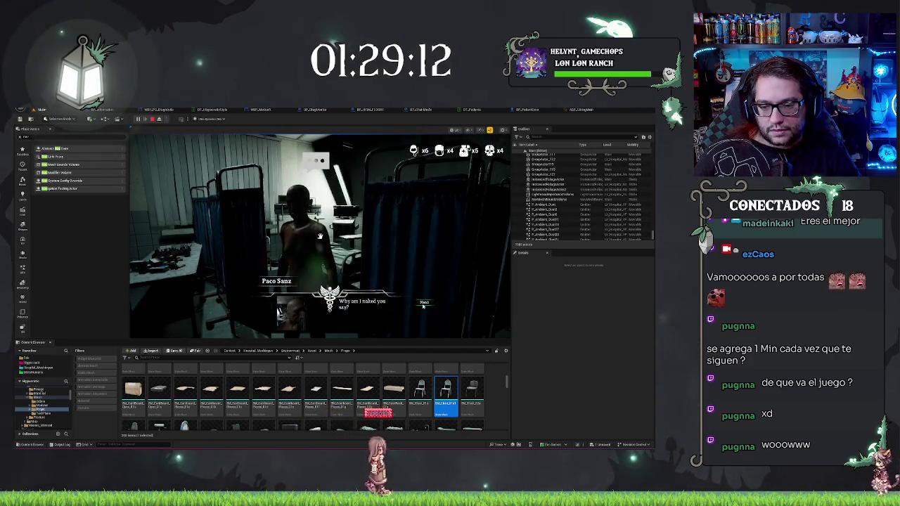
{"action": "left_click", "coordinate": [425, 312]}
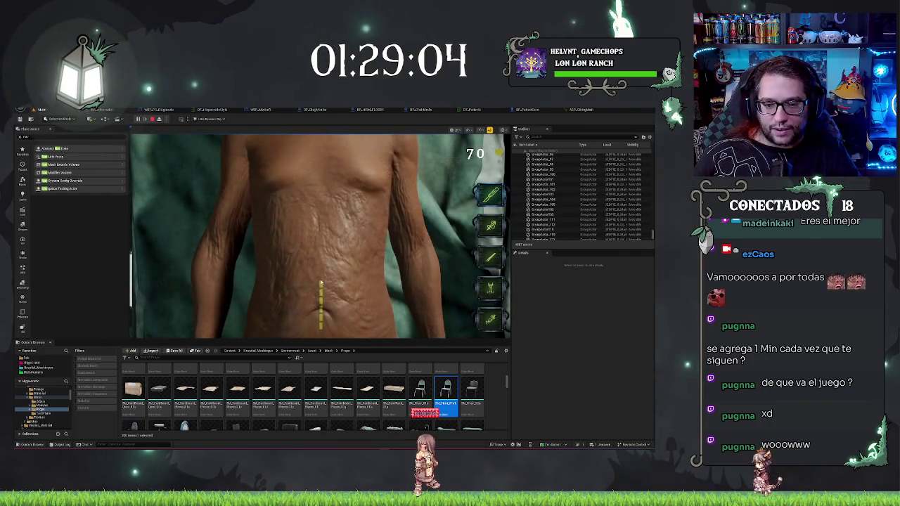
{"action": "left_click_drag", "start_coordinate": [321, 283], "coordinate": [321, 329]}
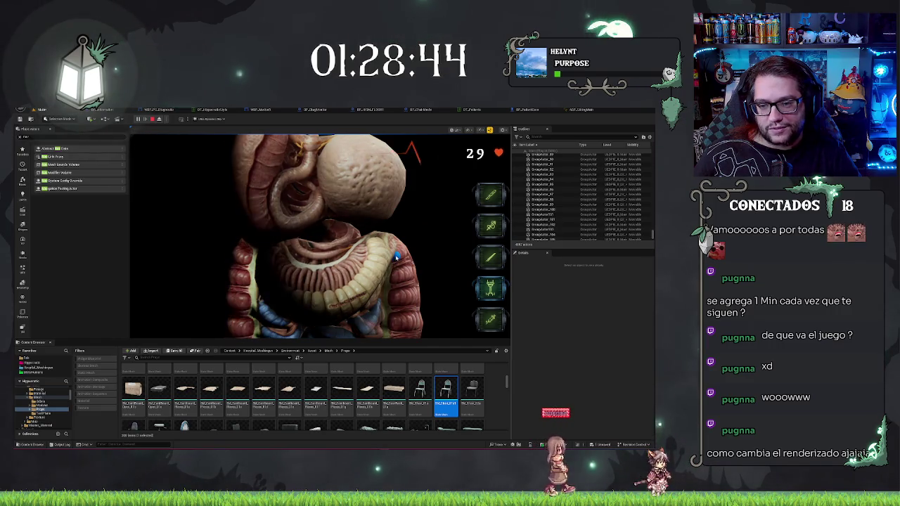
{"action": "key", "text": "2"}
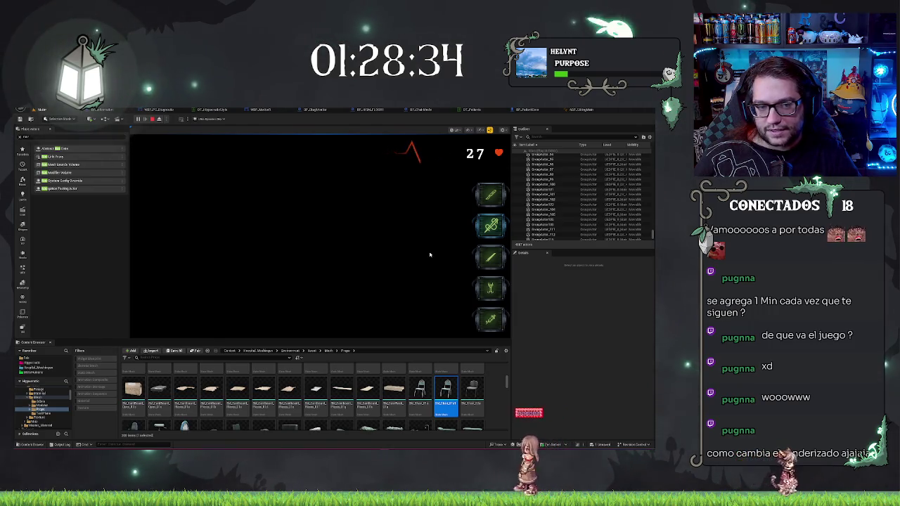
Walk through the office and corridor into the ward and open a bed patient's clipboard.
{"action": "key", "text": "w"}
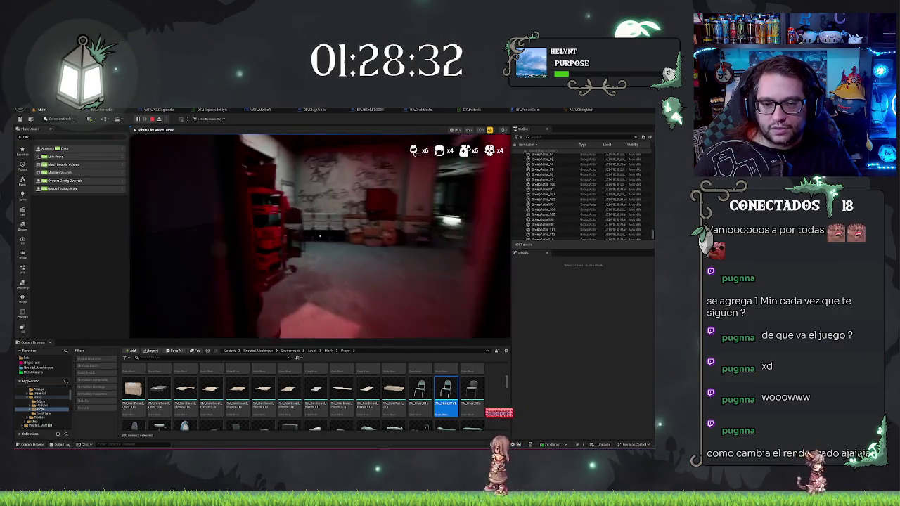
{"action": "key", "text": "w"}
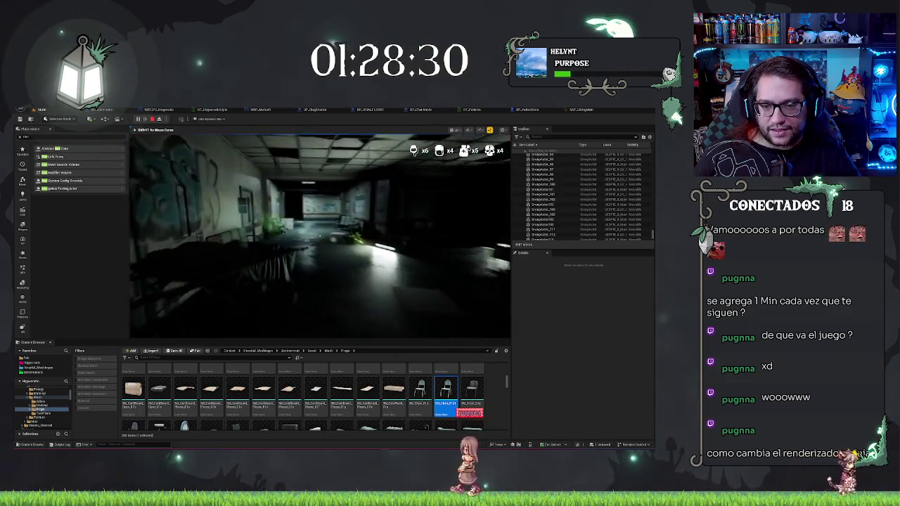
{"action": "key", "text": "w"}
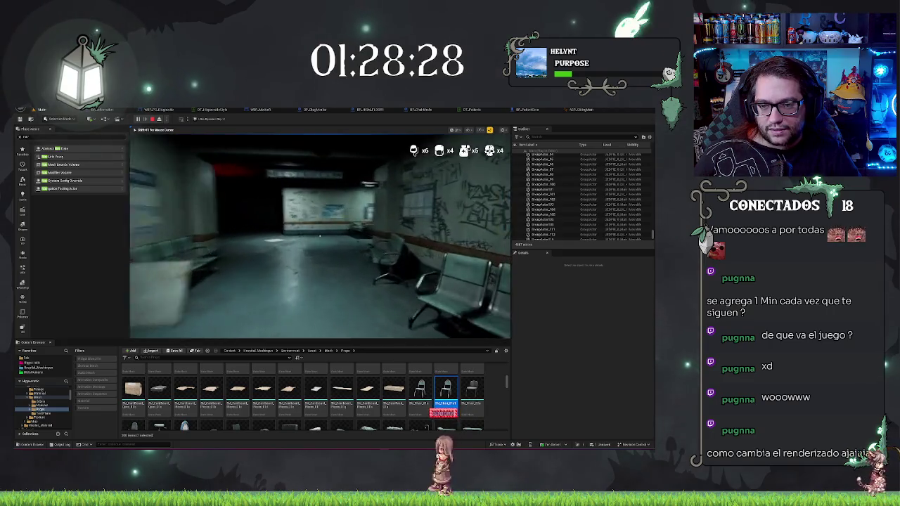
{"action": "key", "text": "w"}
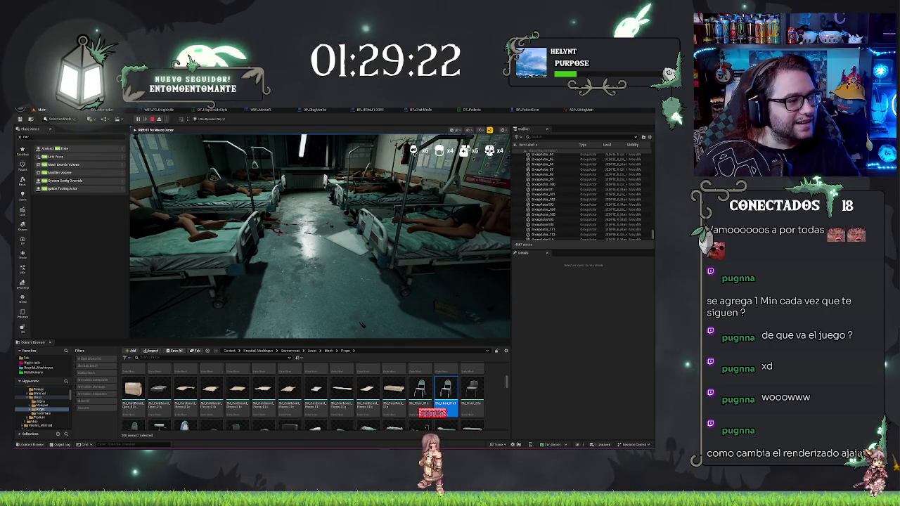
{"action": "key", "text": "w"}
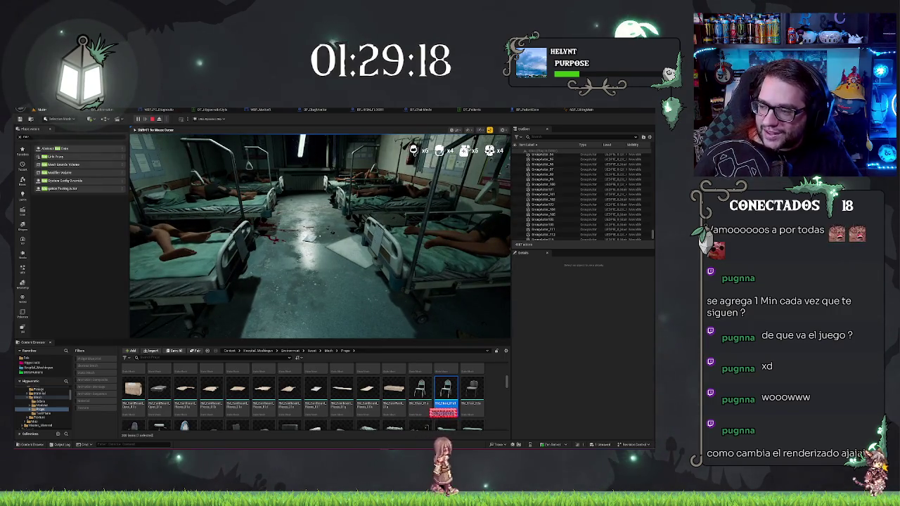
{"action": "key", "text": "w"}
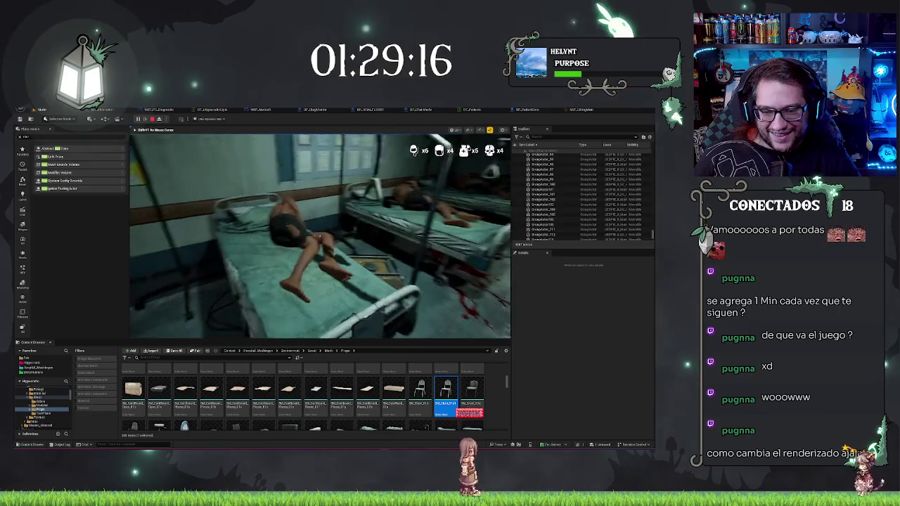
{"action": "key", "text": "w"}
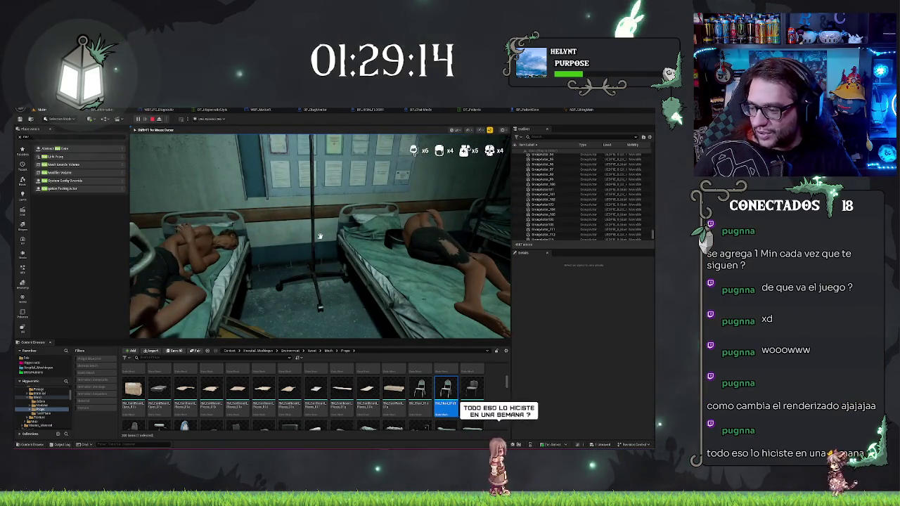
{"action": "key", "text": "w"}
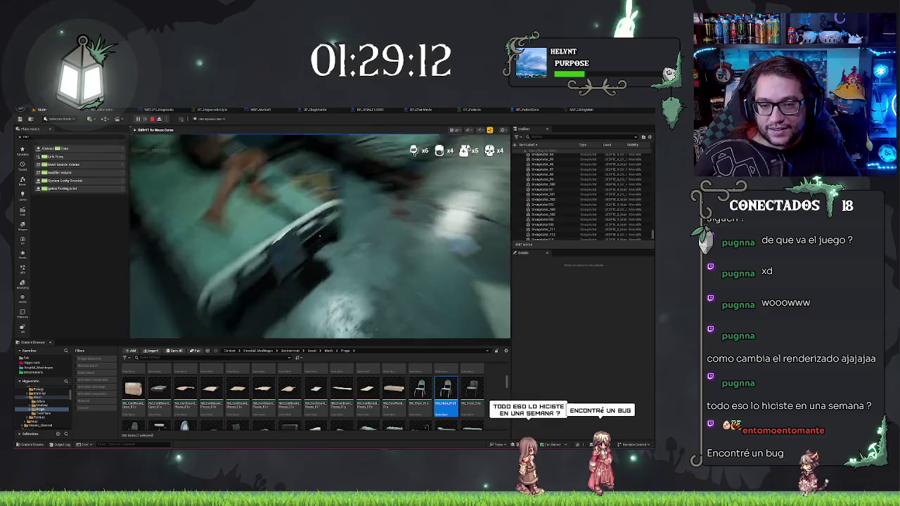
{"action": "key", "text": "e"}
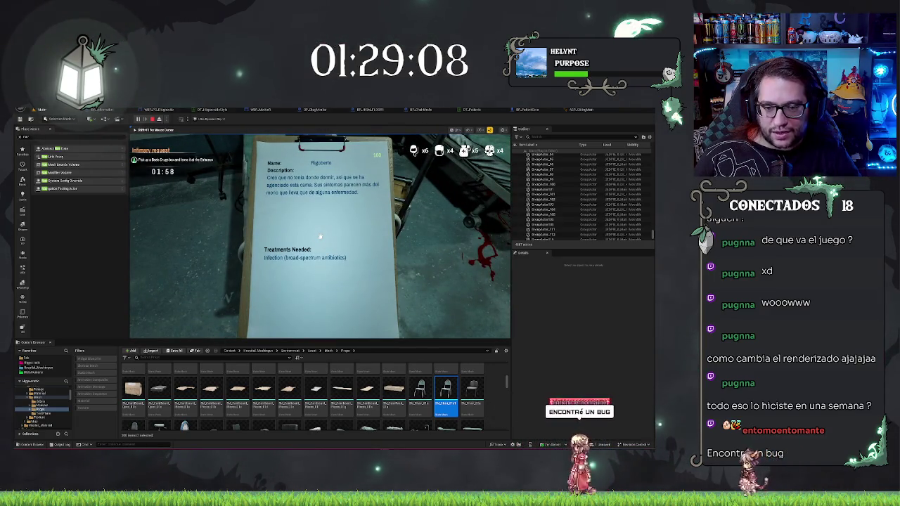
Put away the clipboard, walk into the shelved supply room, and place the box on the counter.
{"action": "key", "text": "e"}
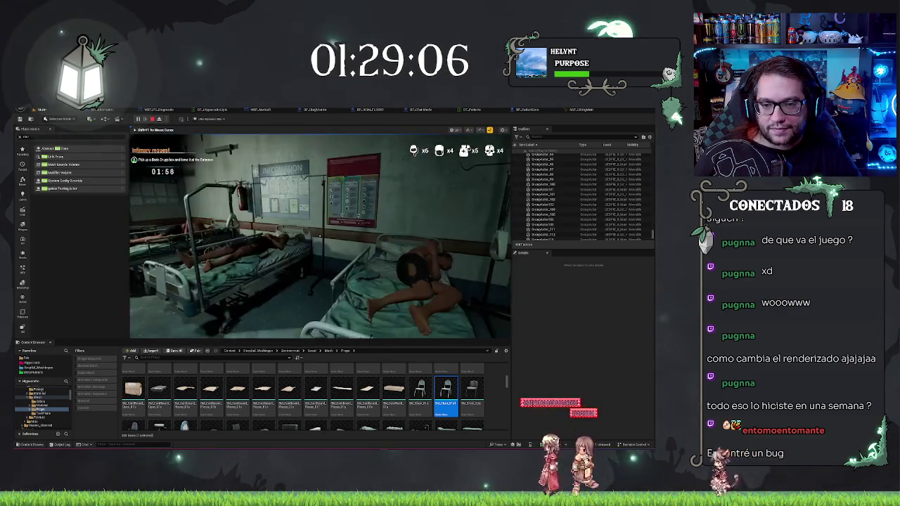
{"action": "key", "text": "e"}
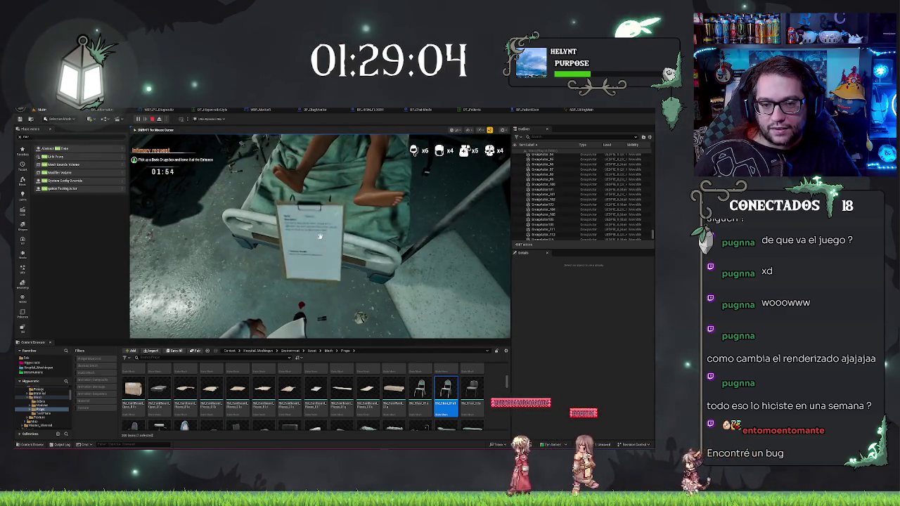
{"action": "key", "text": "e"}
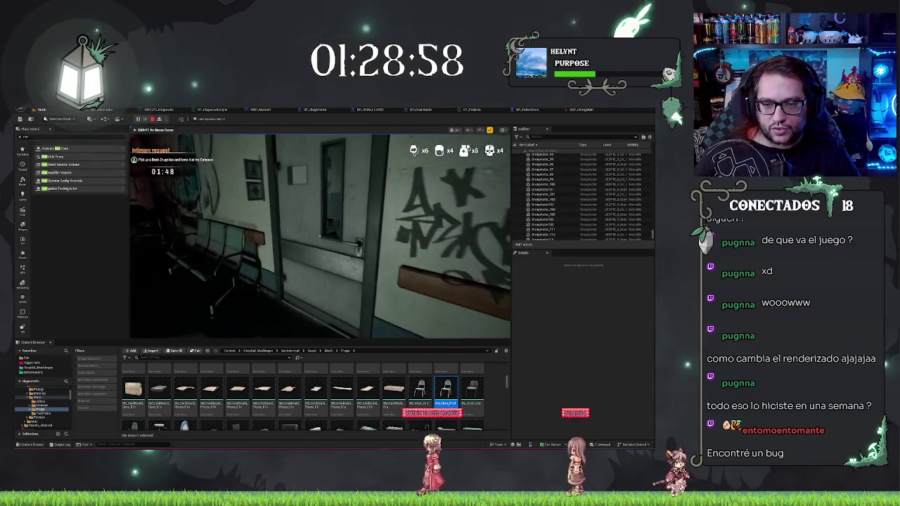
{"action": "key", "text": "e"}
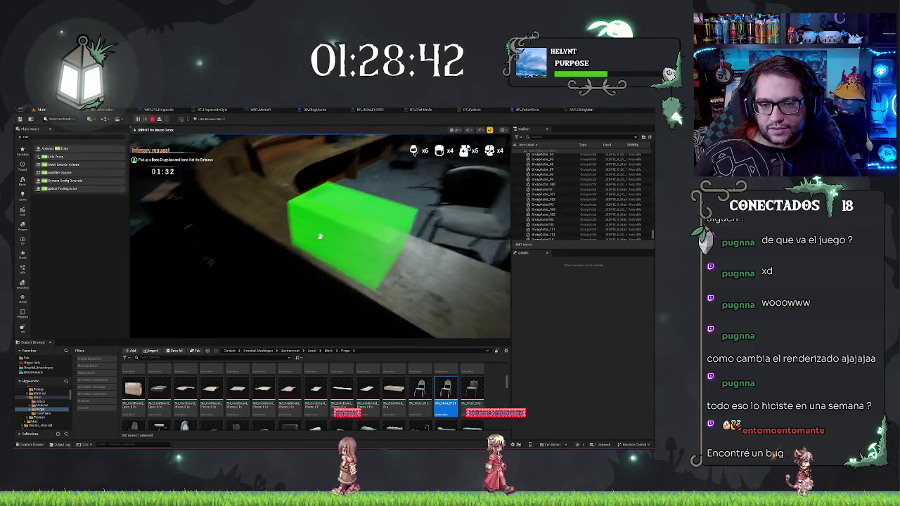
{"action": "left_click", "coordinate": [319, 236]}
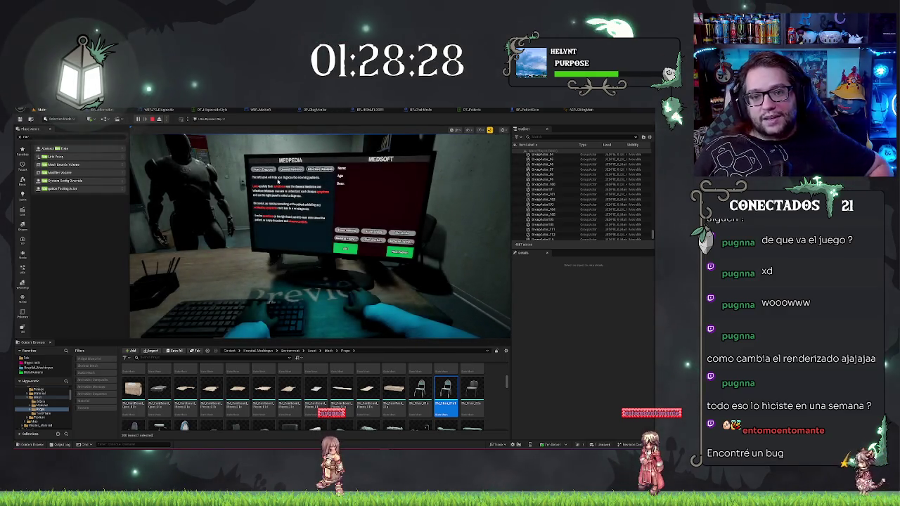
Switch to the second MEDPEDIA tab, then stop Play In Editor.
{"action": "left_click", "coordinate": [290, 171]}
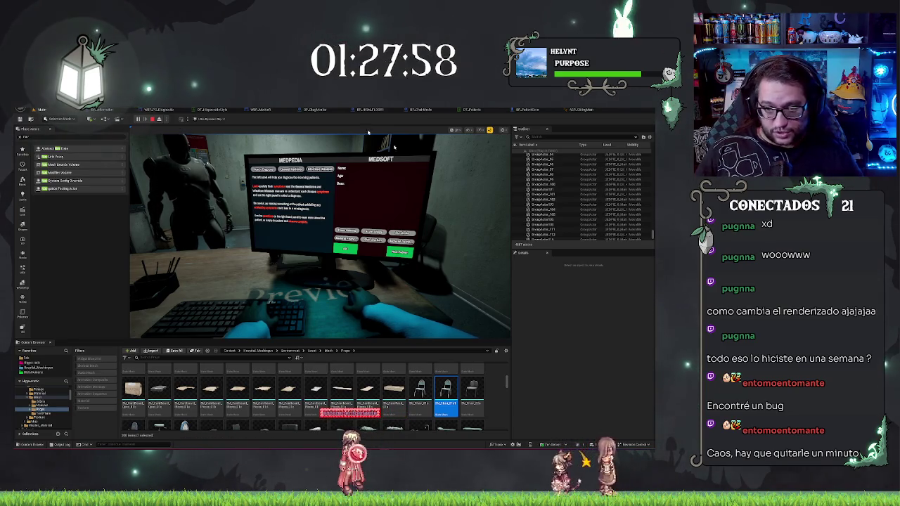
{"action": "key", "text": "Escape"}
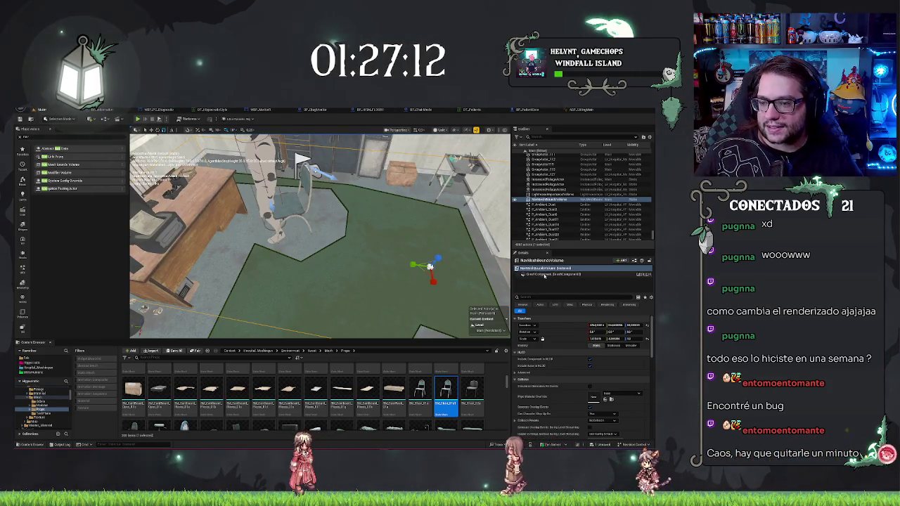
Scroll the bounds volume's Details and expand Brush Settings Advanced.
{"action": "scroll", "coordinate": [577, 370], "scroll_direction": "down", "scroll_amount": 5}
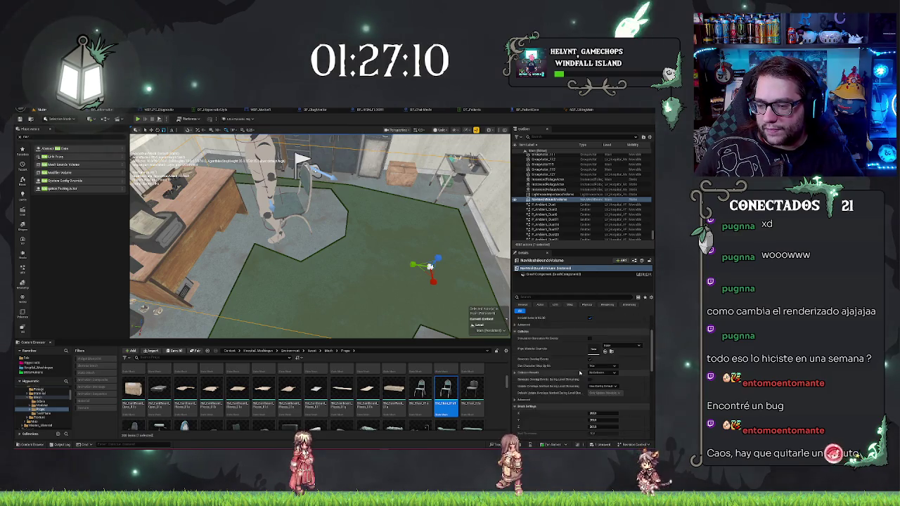
{"action": "scroll", "coordinate": [587, 377], "scroll_direction": "down", "scroll_amount": 3}
{"action": "scroll", "coordinate": [587, 376], "scroll_direction": "down", "scroll_amount": 1}
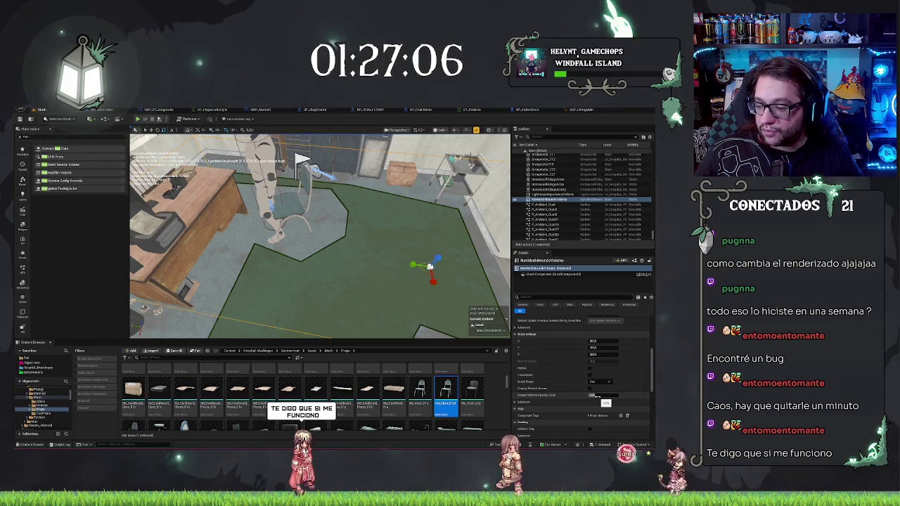
{"action": "scroll", "coordinate": [582, 380], "scroll_direction": "down", "scroll_amount": 4}
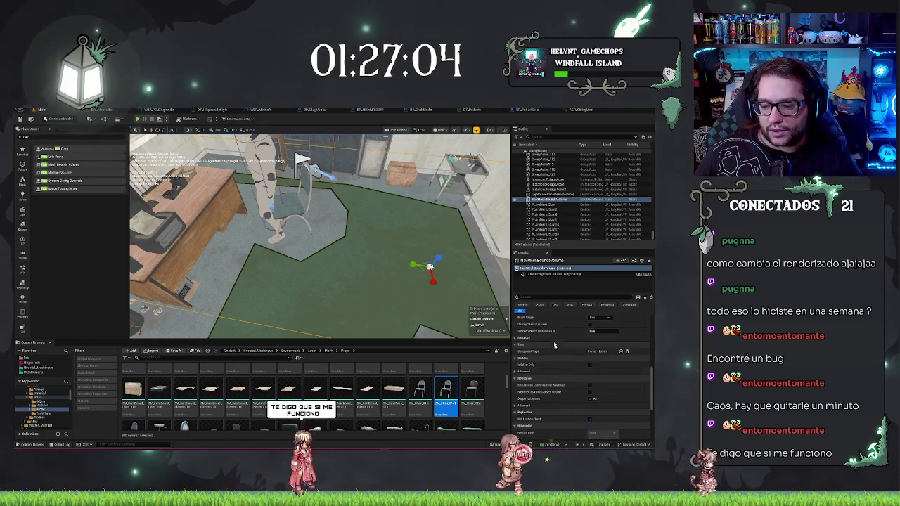
{"action": "scroll", "coordinate": [562, 346], "scroll_direction": "down", "scroll_amount": 4}
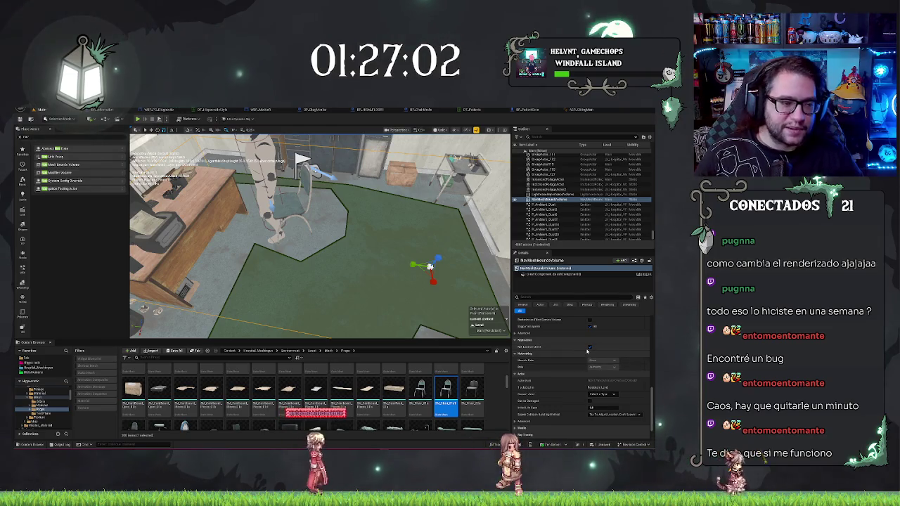
{"action": "scroll", "coordinate": [565, 344], "scroll_direction": "down", "scroll_amount": 2}
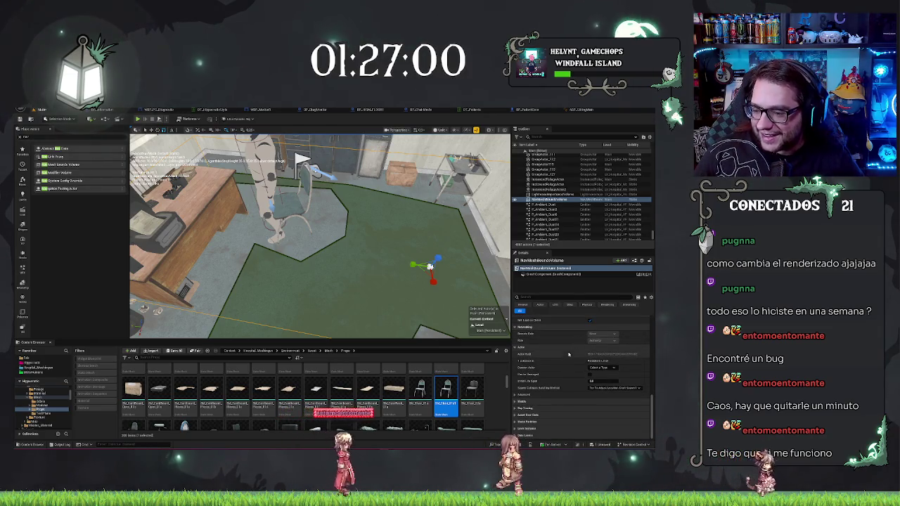
{"action": "scroll", "coordinate": [540, 408], "scroll_direction": "up", "scroll_amount": 5}
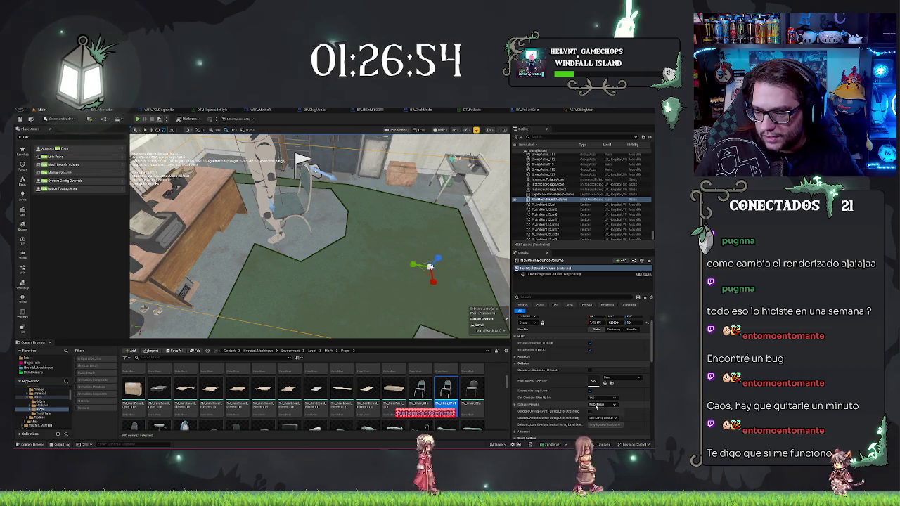
{"action": "scroll", "coordinate": [569, 412], "scroll_direction": "down", "scroll_amount": 5}
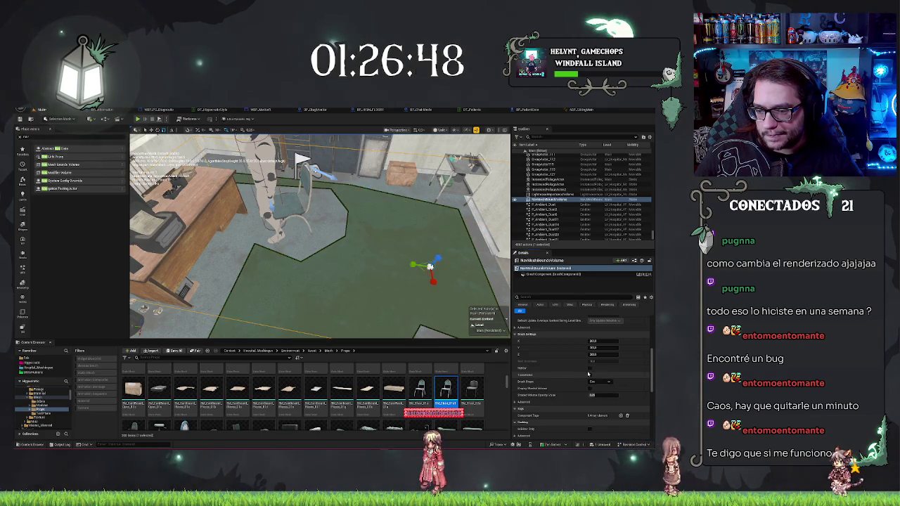
{"action": "left_click", "coordinate": [518, 402]}
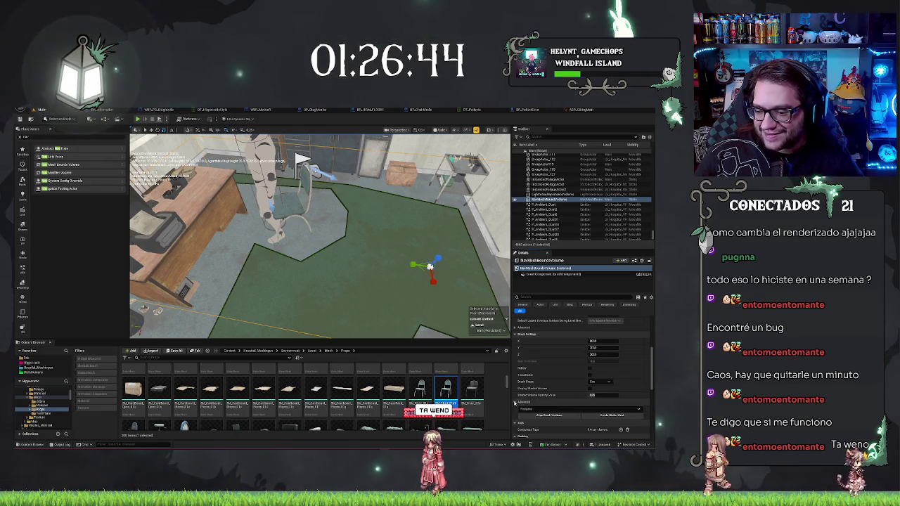
Expand Navigation Advanced, uncheck Generate Overlap Events, and drop a nav modifier volume by the desk.
{"action": "scroll", "coordinate": [559, 354], "scroll_direction": "down", "scroll_amount": 2}
{"action": "scroll", "coordinate": [550, 376], "scroll_direction": "down", "scroll_amount": 2}
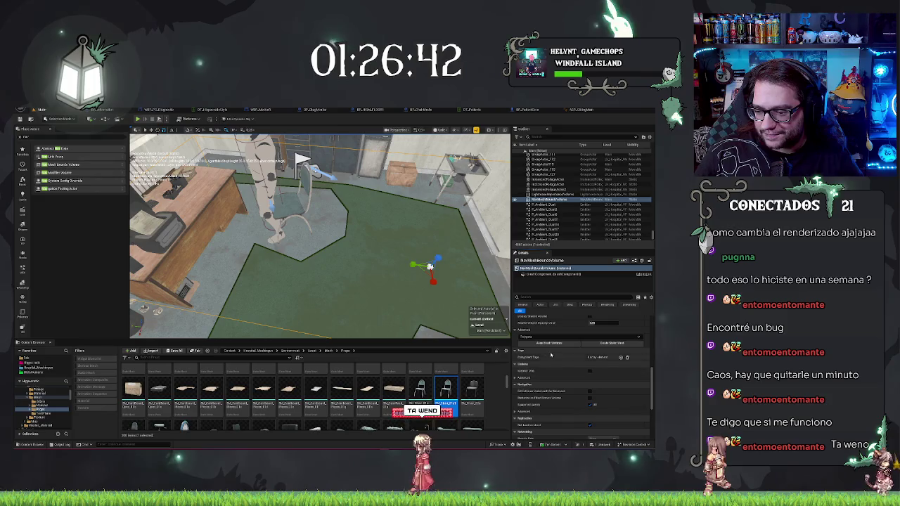
{"action": "scroll", "coordinate": [550, 355], "scroll_direction": "down", "scroll_amount": 2}
{"action": "left_click", "coordinate": [517, 387]}
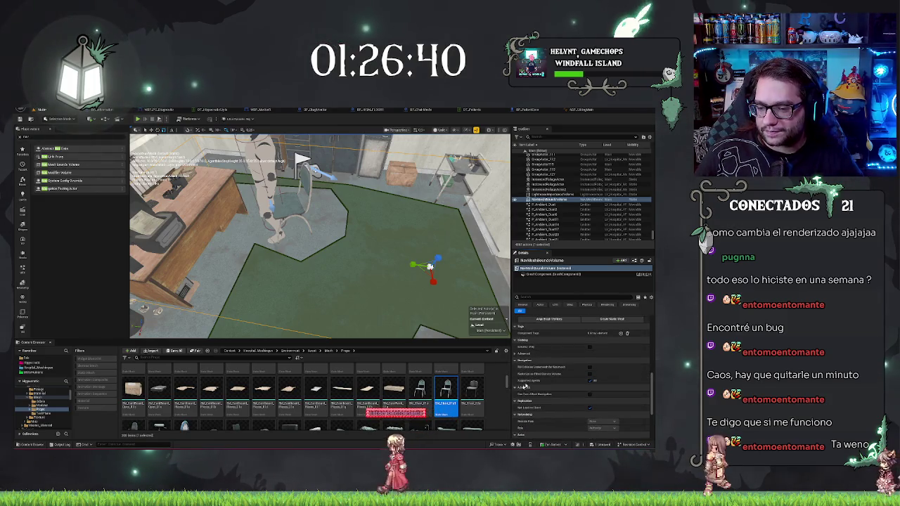
{"action": "scroll", "coordinate": [554, 357], "scroll_direction": "down", "scroll_amount": 3}
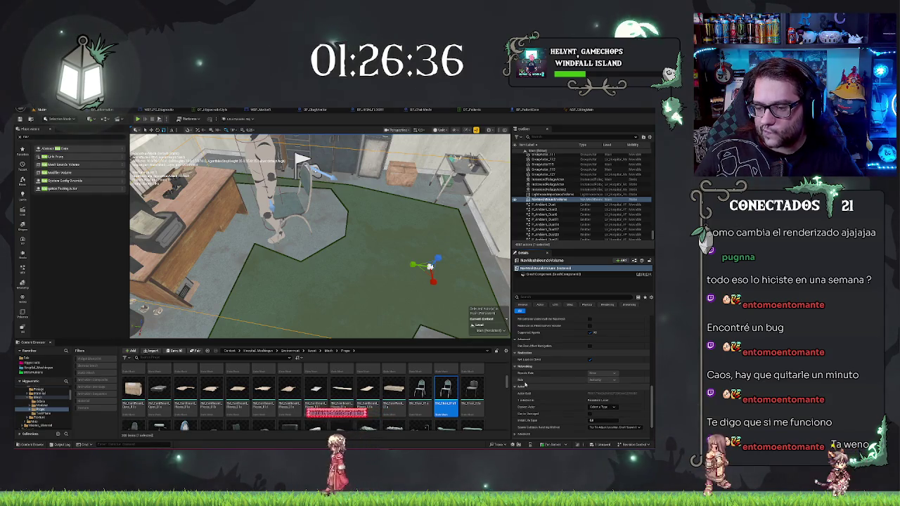
{"action": "scroll", "coordinate": [525, 386], "scroll_direction": "down", "scroll_amount": 3}
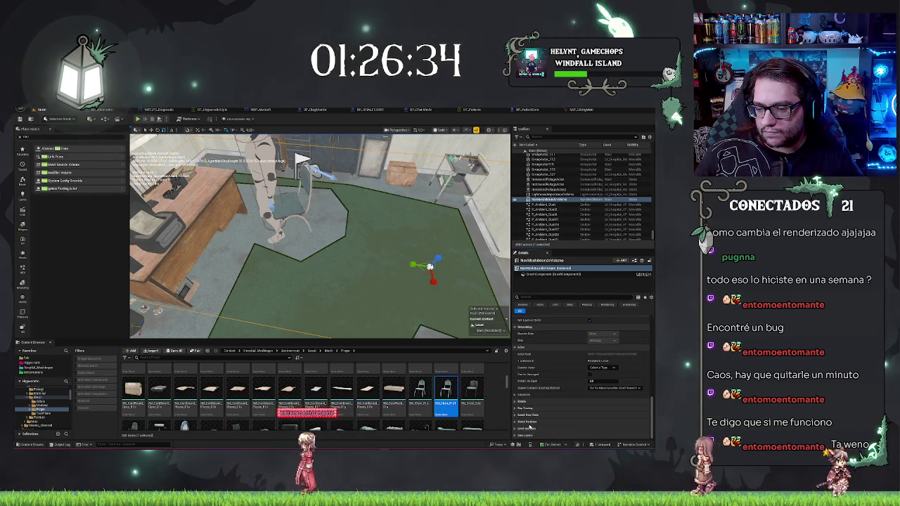
{"action": "scroll", "coordinate": [556, 408], "scroll_direction": "up", "scroll_amount": 5}
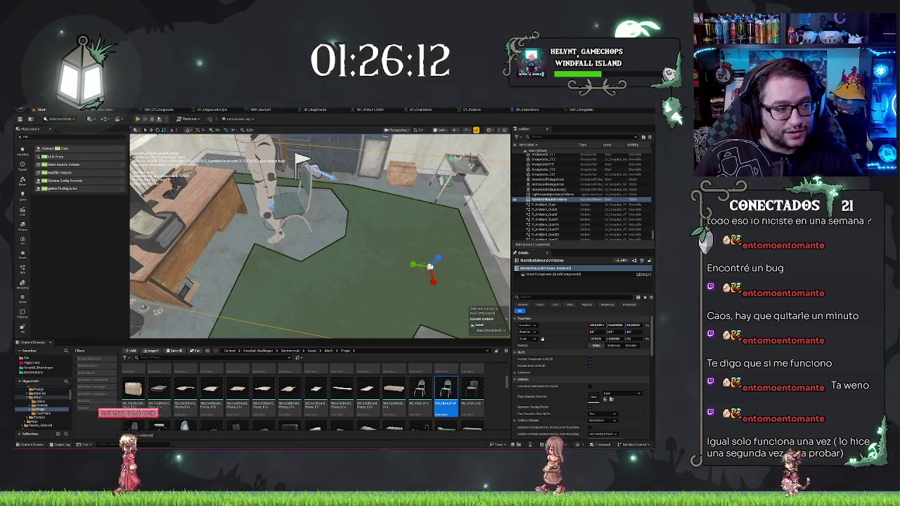
{"action": "left_click", "coordinate": [590, 405]}
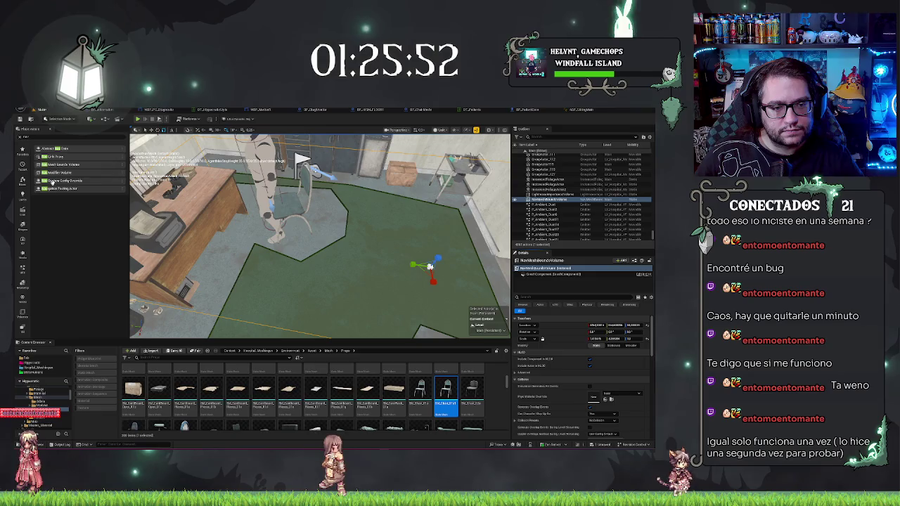
{"action": "mouse_move", "coordinate": [55, 173]}
{"action": "left_mouse_down"}
{"action": "mouse_move", "coordinate": [313, 190]}
{"action": "mouse_move", "coordinate": [308, 184]}
{"action": "left_mouse_up"}
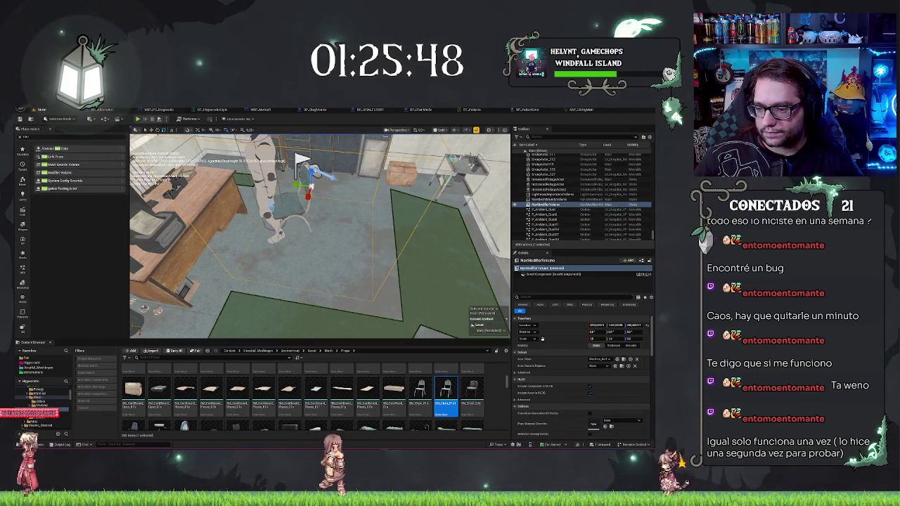
Delete the trial nav modifier volume and select RecastNavMesh-Default via an Outliner search for 'nav'.
{"action": "key", "text": "Delete"}
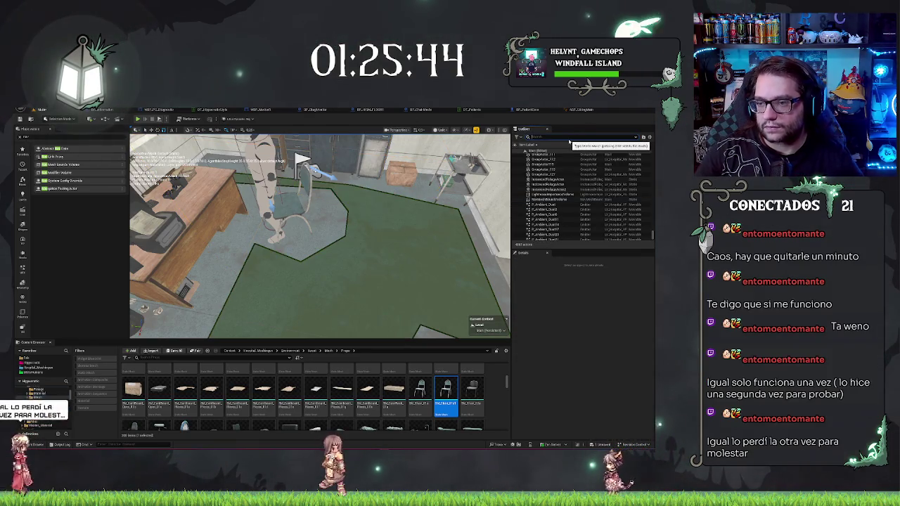
{"action": "type", "text": "nav"}
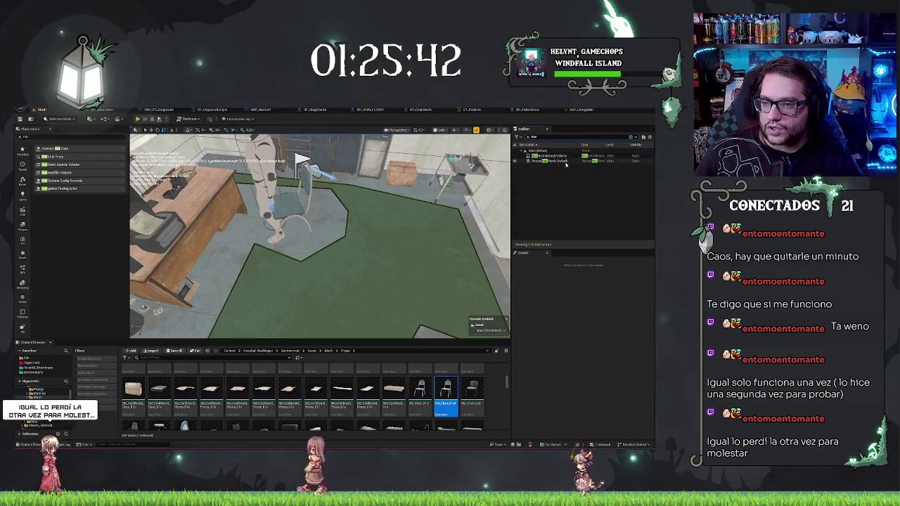
{"action": "left_click", "coordinate": [558, 161]}
{"action": "scroll", "coordinate": [570, 363], "scroll_direction": "down", "scroll_amount": 1}
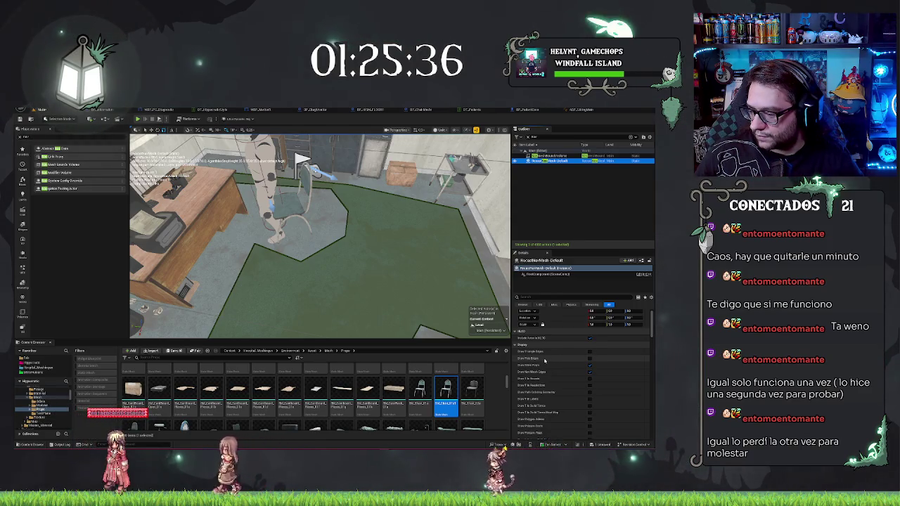
Set the navmesh Draw Offset to 100 and change the Default resolution Cell Size.
{"action": "scroll", "coordinate": [553, 360], "scroll_direction": "down", "scroll_amount": 4}
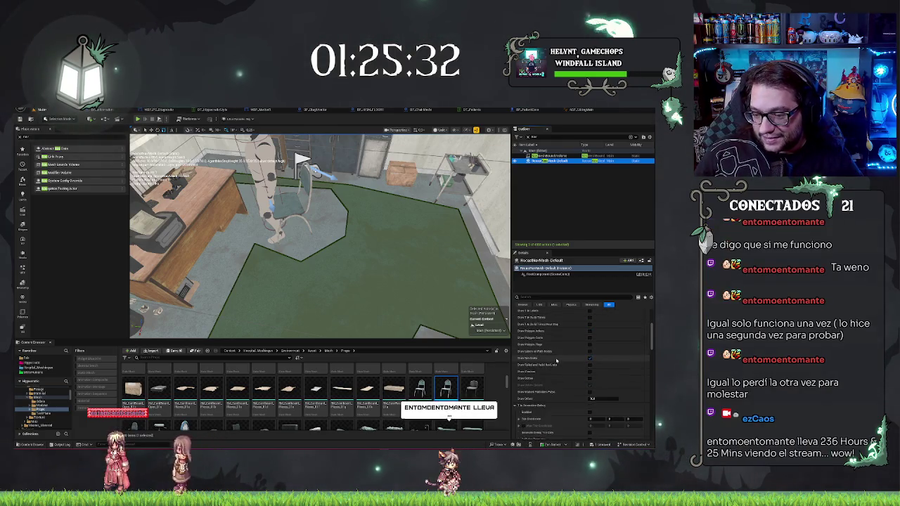
{"action": "scroll", "coordinate": [556, 361], "scroll_direction": "down", "scroll_amount": 5}
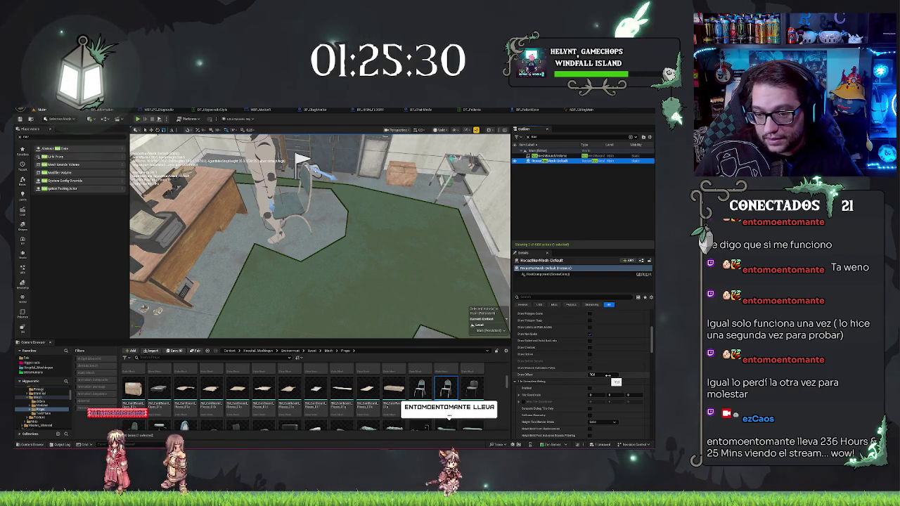
{"action": "type", "text": "1"}
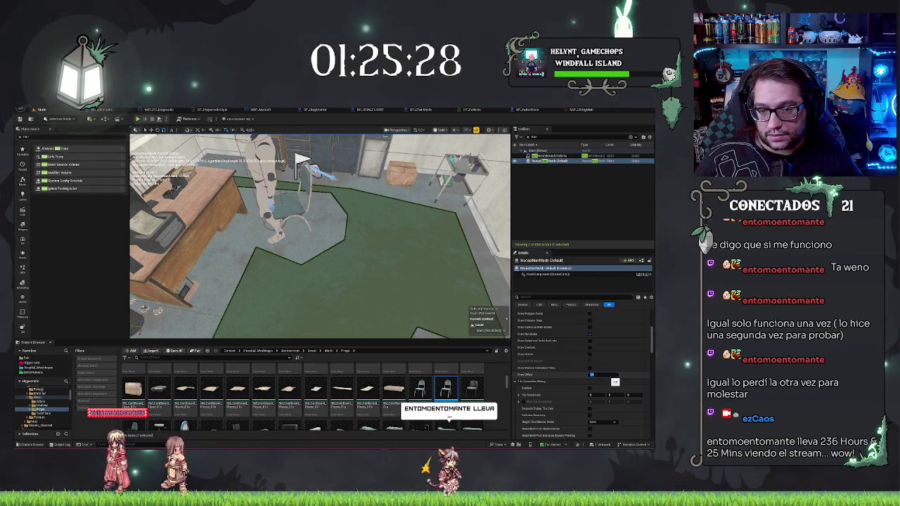
{"action": "type", "text": "00"}
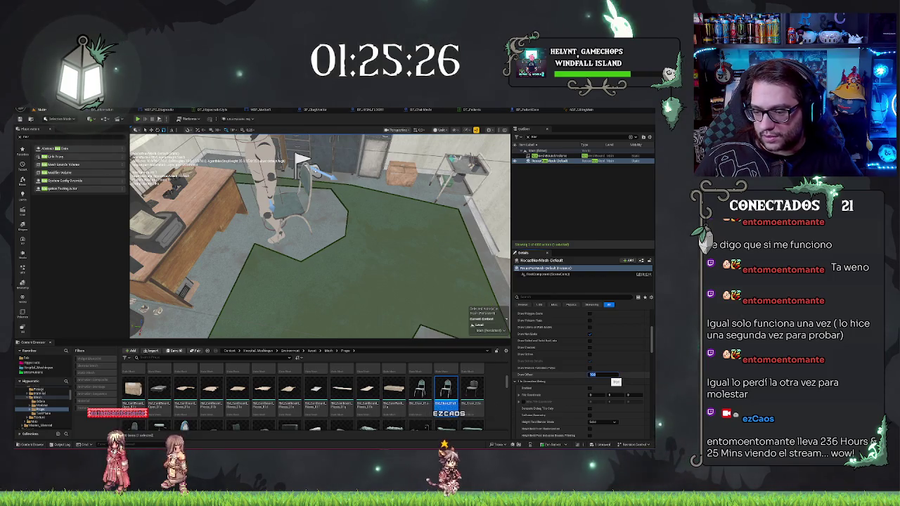
{"action": "scroll", "coordinate": [560, 385], "scroll_direction": "down", "scroll_amount": 3}
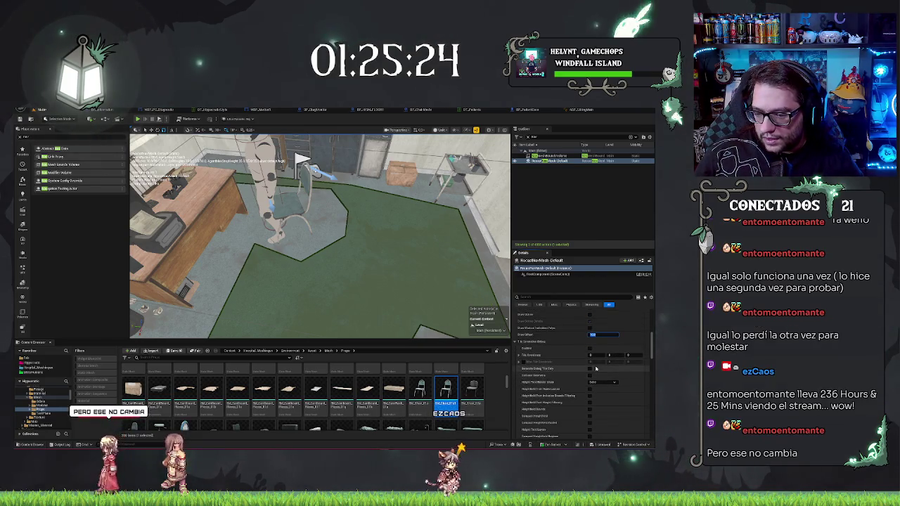
{"action": "scroll", "coordinate": [595, 367], "scroll_direction": "down", "scroll_amount": 3}
{"action": "scroll", "coordinate": [601, 362], "scroll_direction": "down", "scroll_amount": 3}
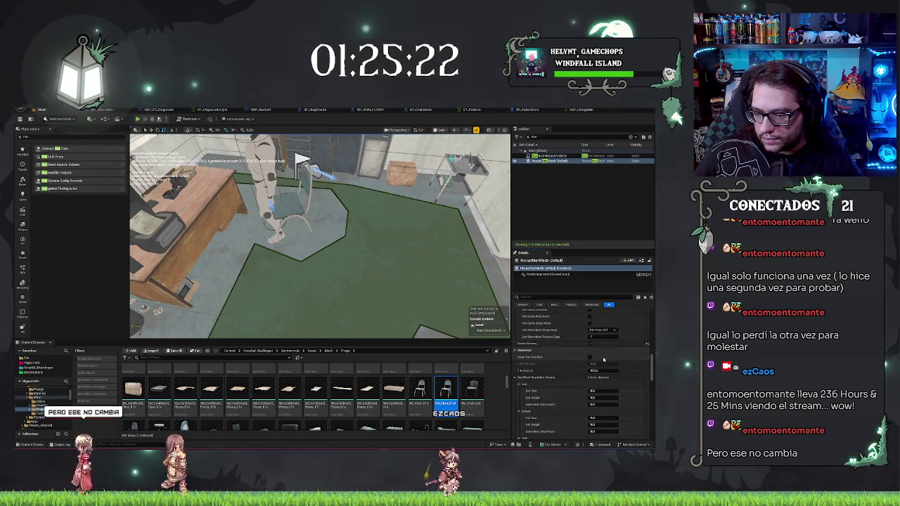
{"action": "scroll", "coordinate": [602, 380], "scroll_direction": "down", "scroll_amount": 2}
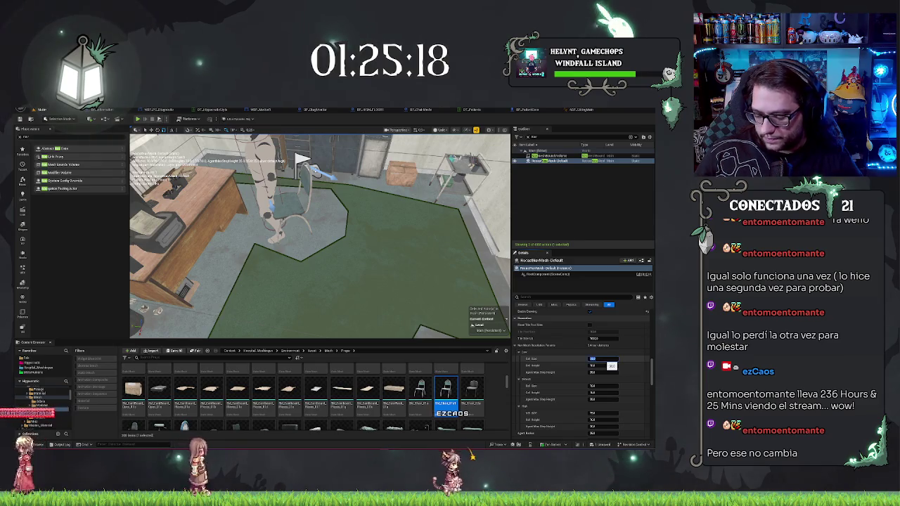
{"action": "key", "text": "Return"}
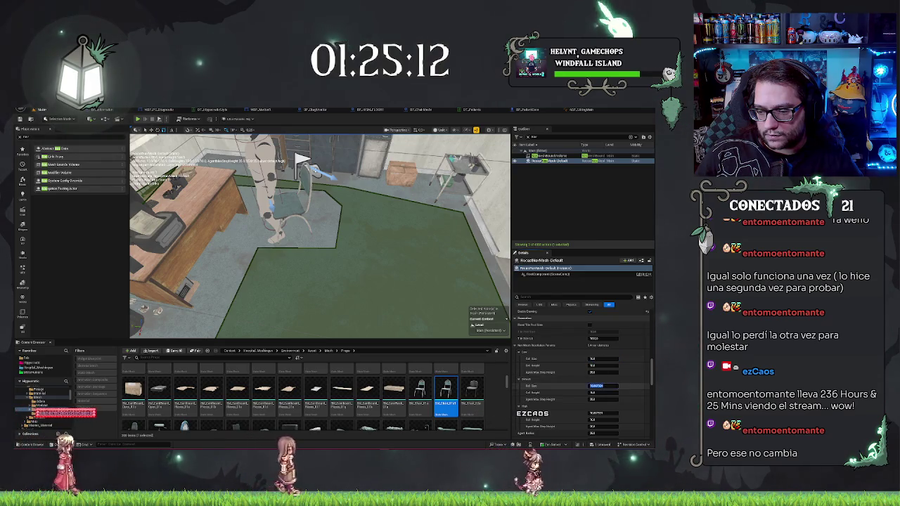
{"action": "left_click", "coordinate": [598, 385]}
{"action": "key", "text": "Return"}
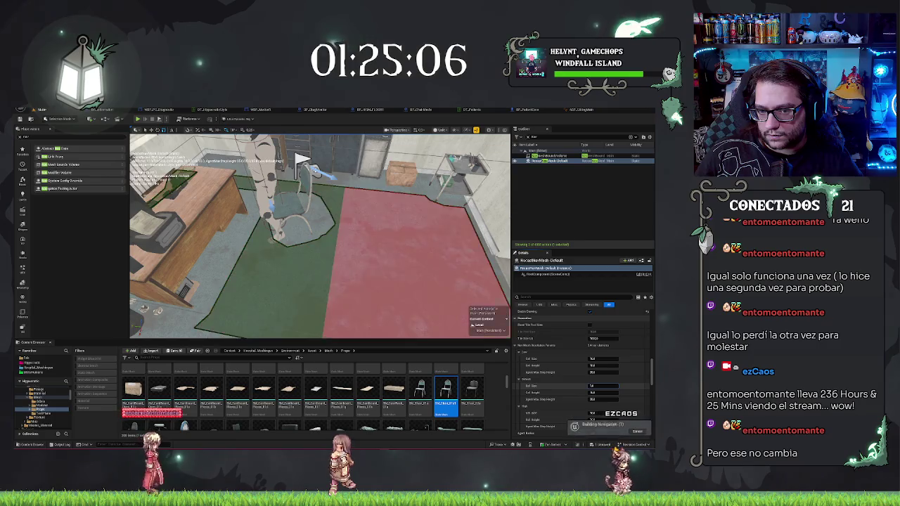
Inspect the rebuilt navmesh around the desk, chair and the metal-cart room floor.
{"action": "left_click_drag", "start_coordinate": [297, 160], "coordinate": [376, 168]}
{"action": "mouse_move", "coordinate": [393, 232]}
{"action": "left_mouse_down"}
{"action": "mouse_move", "coordinate": [406, 287]}
{"action": "mouse_move", "coordinate": [418, 248]}
{"action": "left_mouse_up"}
{"action": "mouse_move", "coordinate": [407, 281]}
{"action": "left_mouse_down"}
{"action": "mouse_move", "coordinate": [359, 246]}
{"action": "mouse_move", "coordinate": [156, 152]}
{"action": "mouse_move", "coordinate": [338, 170]}
{"action": "left_mouse_up"}
{"action": "left_click", "coordinate": [408, 275]}
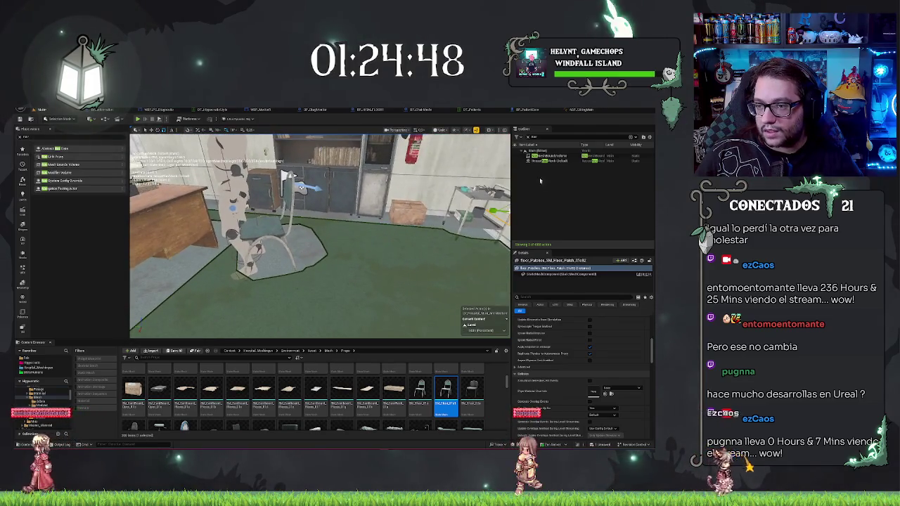
Select RecastNavMesh-Default, commit new resolution values and edit the Default Cell Height.
{"action": "left_click", "coordinate": [549, 161]}
{"action": "scroll", "coordinate": [609, 371], "scroll_direction": "down", "scroll_amount": 5}
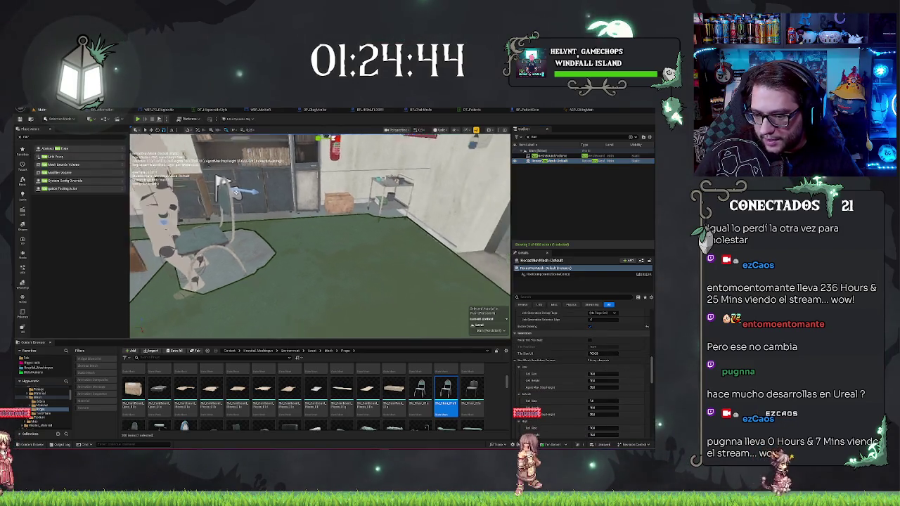
{"action": "key", "text": "f"}
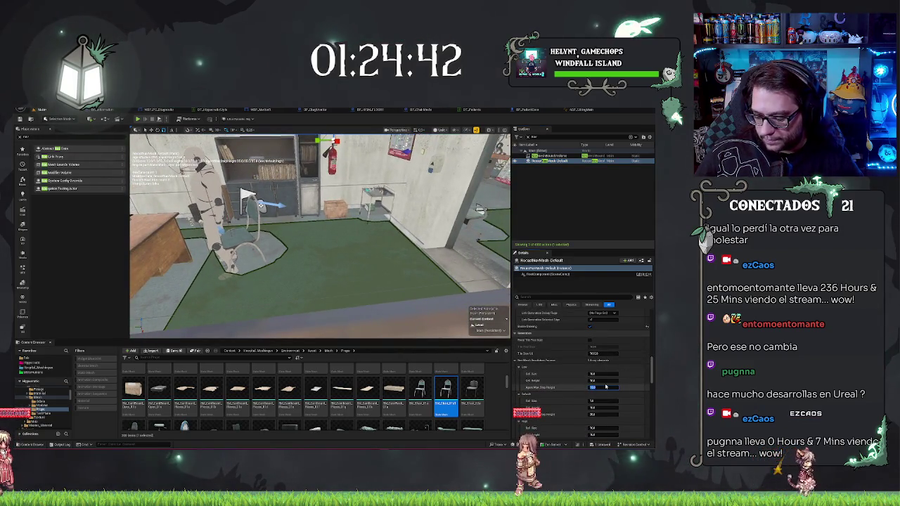
{"action": "key", "text": "Return"}
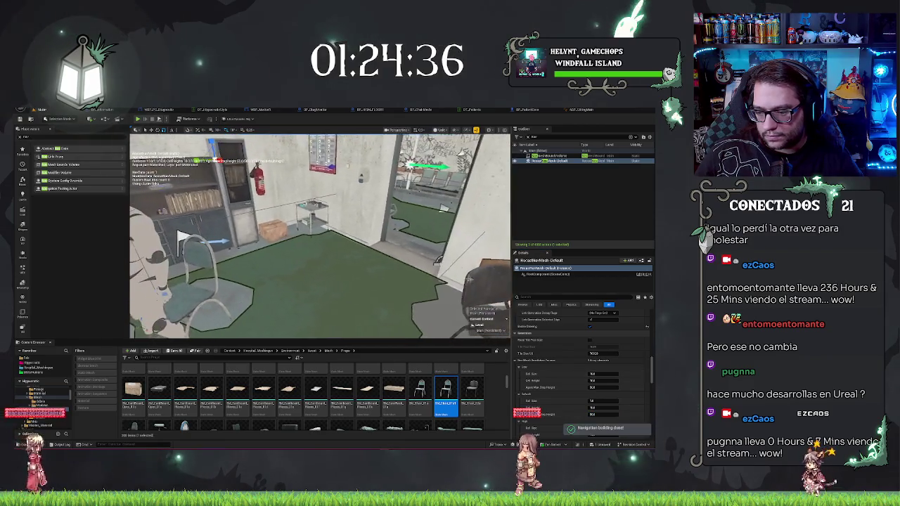
{"action": "scroll", "coordinate": [576, 366], "scroll_direction": "down", "scroll_amount": 2}
{"action": "scroll", "coordinate": [577, 367], "scroll_direction": "down", "scroll_amount": 1}
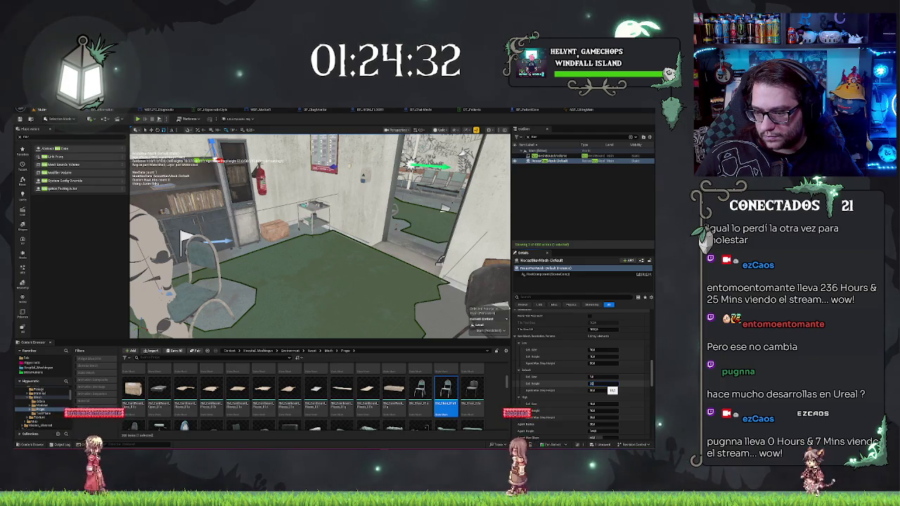
{"action": "key", "text": "Return"}
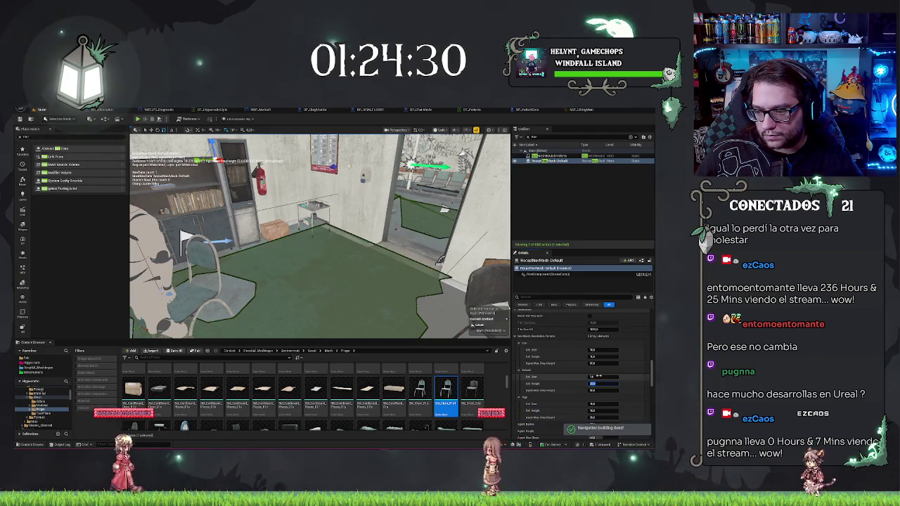
{"action": "left_click", "coordinate": [597, 356]}
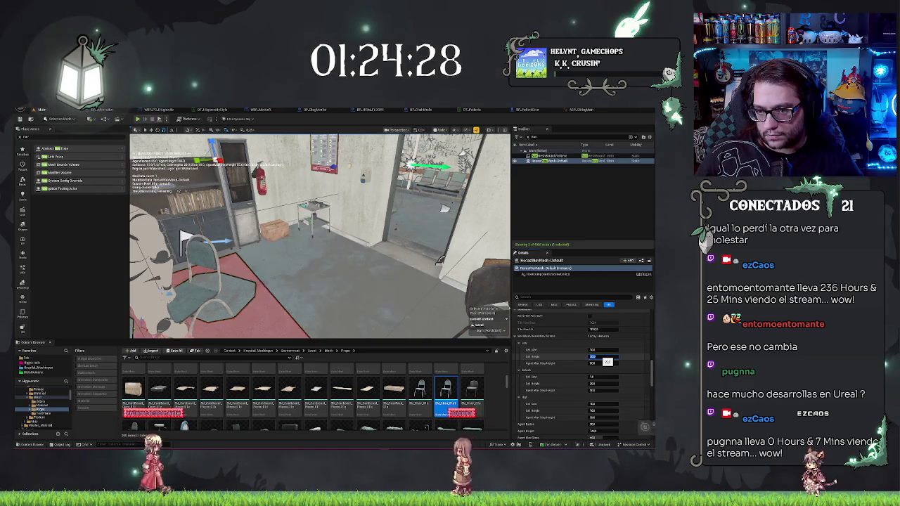
Check the corridor and doorway coverage, then commit an edited agent value to rebuild.
{"action": "mouse_move", "coordinate": [320, 239]}
{"action": "left_mouse_down"}
{"action": "mouse_move", "coordinate": [260, 239]}
{"action": "mouse_move", "coordinate": [260, 250]}
{"action": "mouse_move", "coordinate": [267, 246]}
{"action": "mouse_move", "coordinate": [253, 239]}
{"action": "mouse_move", "coordinate": [269, 239]}
{"action": "mouse_move", "coordinate": [261, 242]}
{"action": "left_mouse_up"}
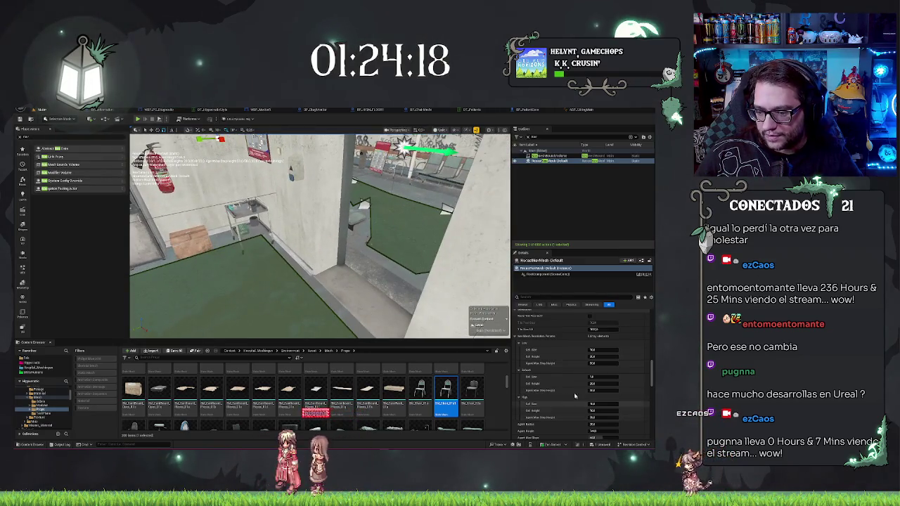
{"action": "scroll", "coordinate": [574, 396], "scroll_direction": "down", "scroll_amount": 2}
{"action": "left_click_drag", "start_coordinate": [379, 337], "coordinate": [225, 219]}
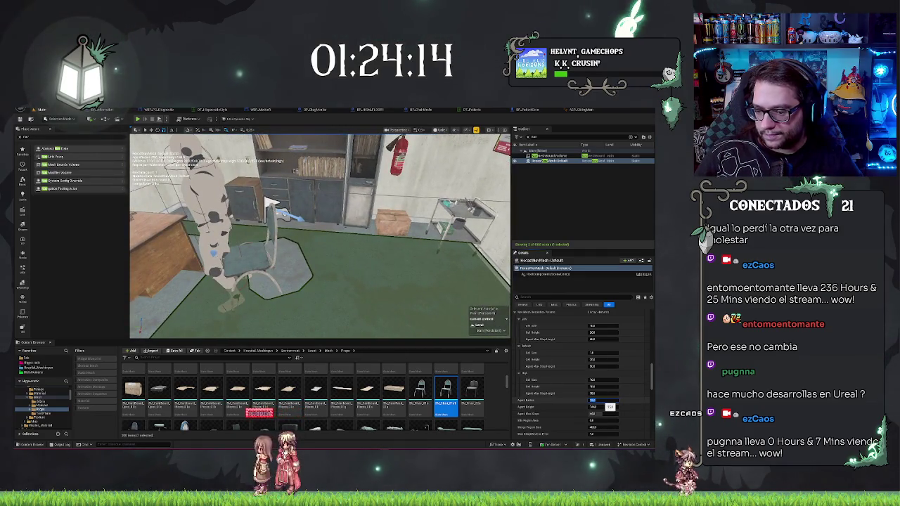
{"action": "mouse_move", "coordinate": [270, 202]}
{"action": "left_mouse_down"}
{"action": "mouse_move", "coordinate": [295, 190]}
{"action": "mouse_move", "coordinate": [372, 189]}
{"action": "mouse_move", "coordinate": [247, 246]}
{"action": "mouse_move", "coordinate": [309, 222]}
{"action": "mouse_move", "coordinate": [291, 229]}
{"action": "mouse_move", "coordinate": [309, 207]}
{"action": "mouse_move", "coordinate": [285, 205]}
{"action": "left_mouse_up"}
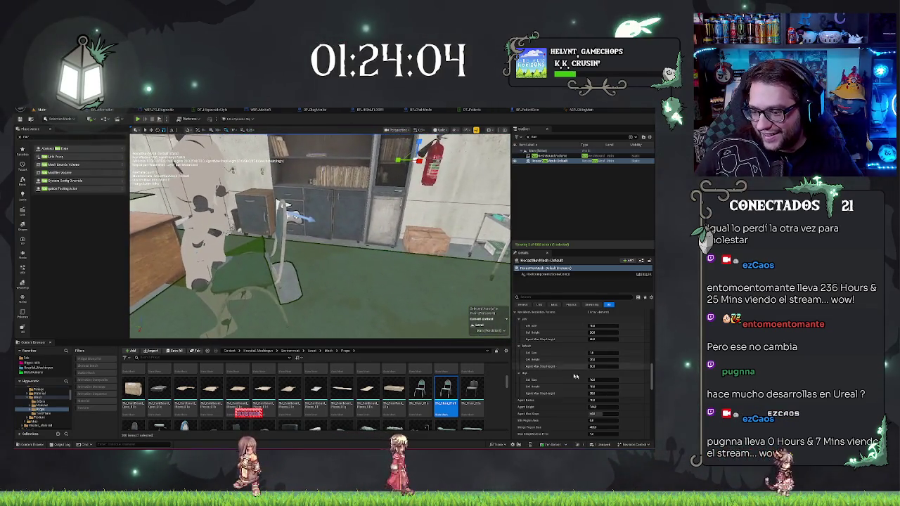
{"action": "key", "text": "Return"}
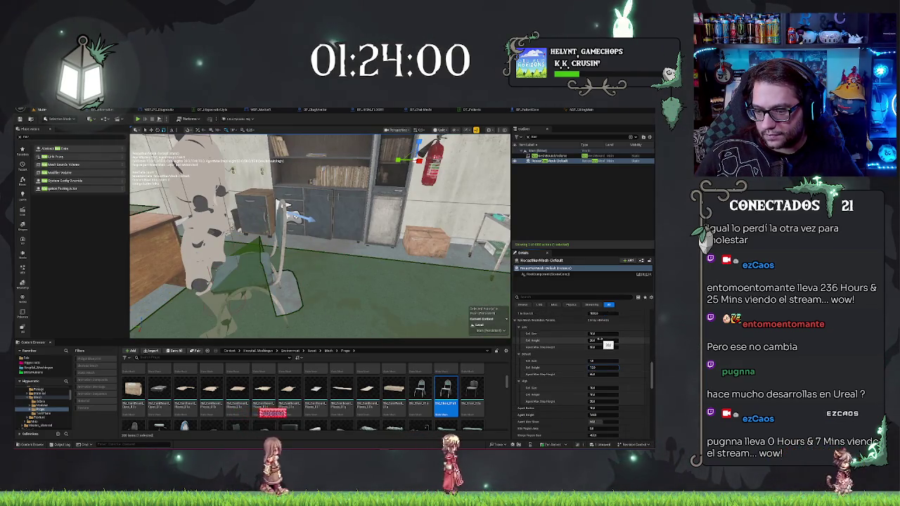
Edit Low Cell Height and Agent Max Step Height, then select the doorway's door.
{"action": "left_click", "coordinate": [593, 340]}
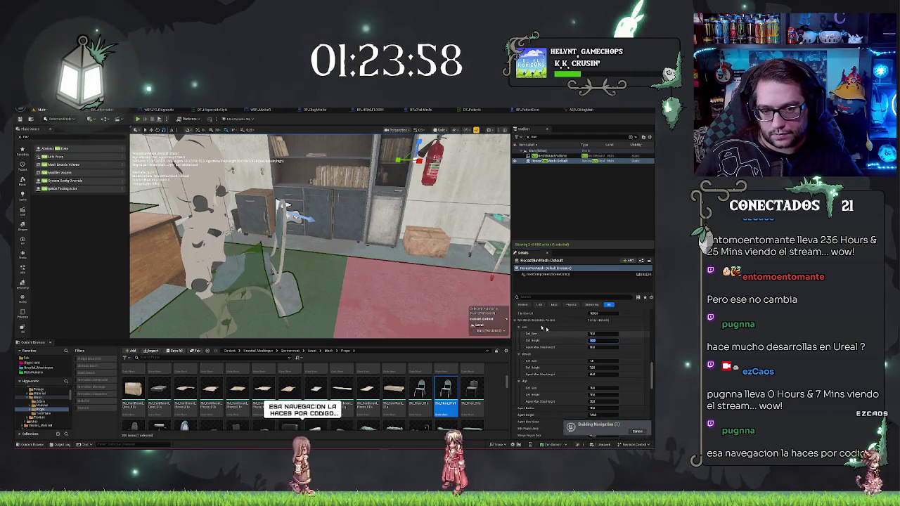
{"action": "key", "text": "f"}
{"action": "left_click_drag", "start_coordinate": [316, 239], "coordinate": [295, 221]}
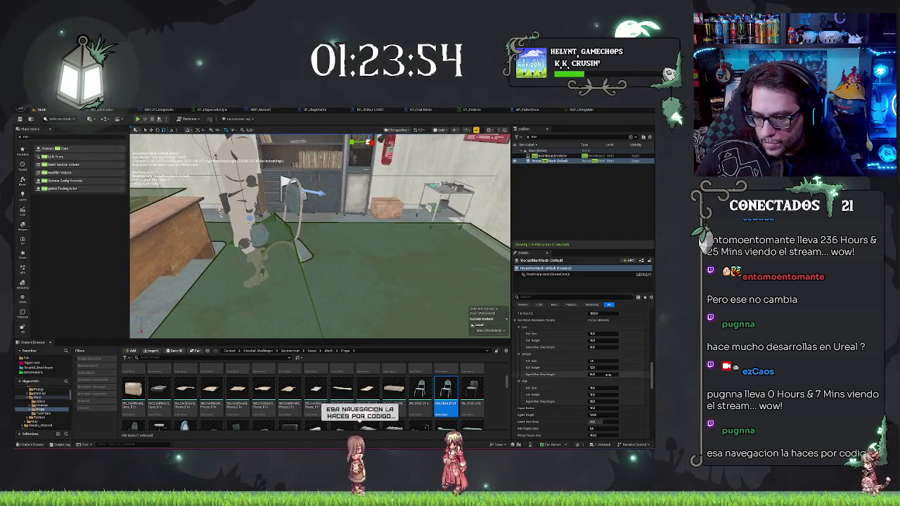
{"action": "left_click", "coordinate": [598, 367]}
{"action": "key", "text": "Return"}
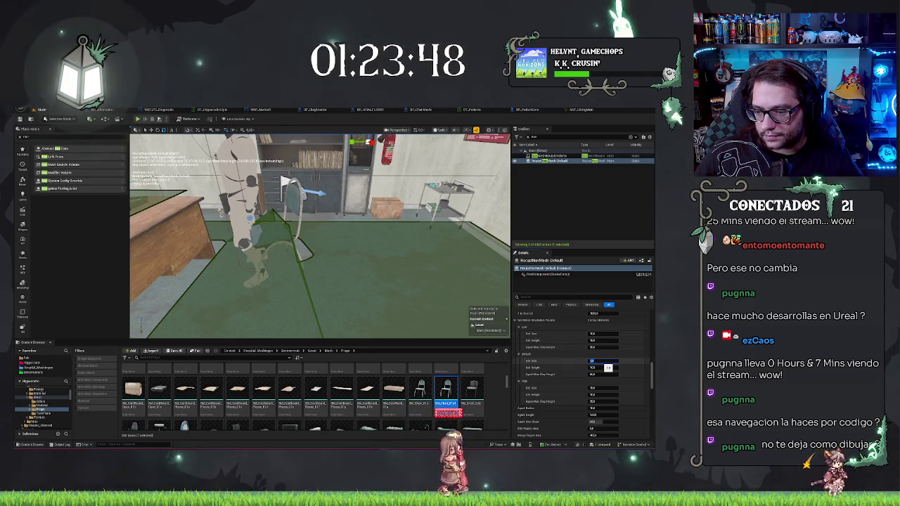
{"action": "key", "text": "Return"}
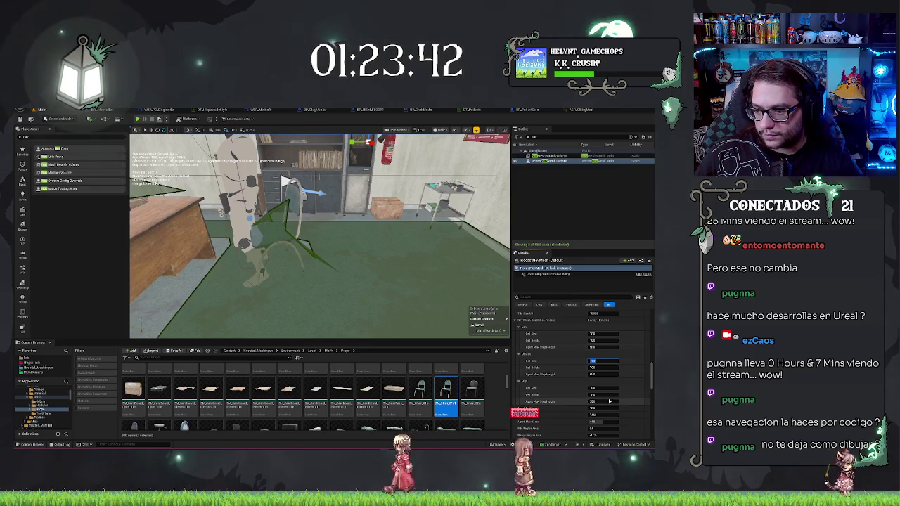
{"action": "mouse_move", "coordinate": [319, 239]}
{"action": "left_mouse_down"}
{"action": "mouse_move", "coordinate": [358, 225]}
{"action": "mouse_move", "coordinate": [340, 270]}
{"action": "mouse_move", "coordinate": [150, 308]}
{"action": "mouse_move", "coordinate": [163, 299]}
{"action": "left_mouse_up"}
{"action": "left_click", "coordinate": [340, 270]}
Inspect the door's mesh component and clear the Outliner search to list all actors.
{"action": "left_click_drag", "start_coordinate": [435, 201], "coordinate": [436, 200]}
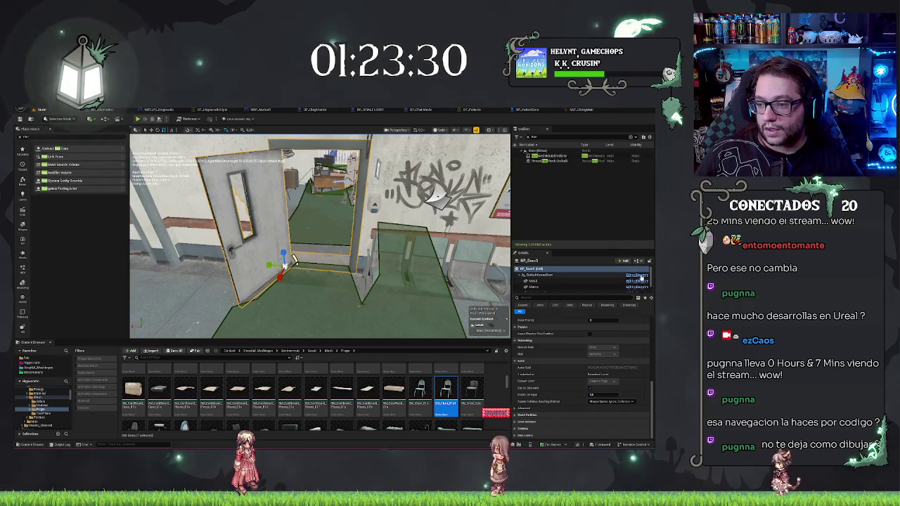
{"action": "left_click", "coordinate": [534, 281]}
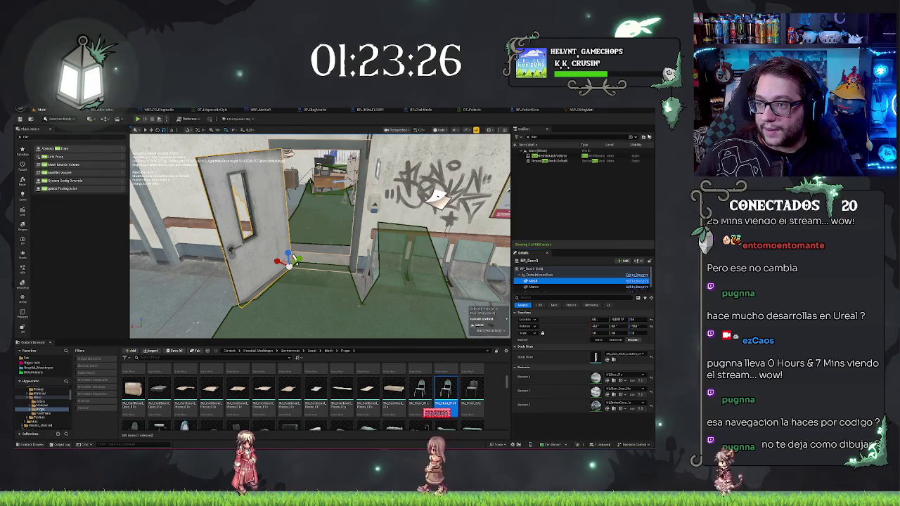
{"action": "left_click", "coordinate": [527, 137]}
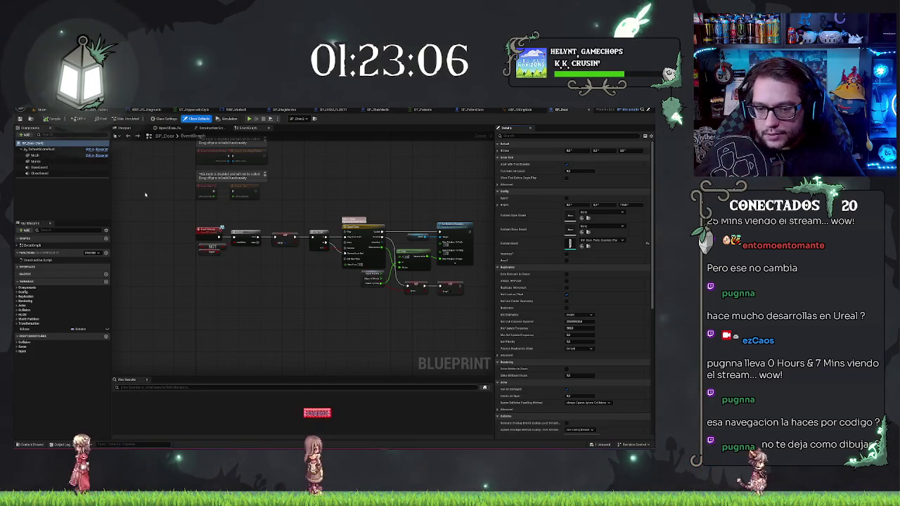
Review the BP_Door Mesh component's Collision Presets in the Viewport without changes, then return to the level.
{"action": "left_click", "coordinate": [35, 161]}
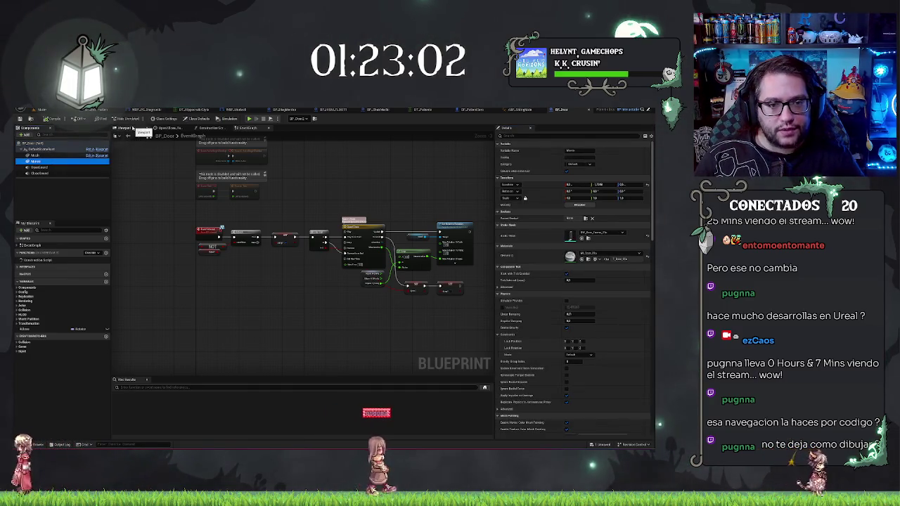
{"action": "left_click", "coordinate": [125, 128]}
{"action": "mouse_move", "coordinate": [394, 282]}
{"action": "left_mouse_down"}
{"action": "mouse_move", "coordinate": [383, 274]}
{"action": "mouse_move", "coordinate": [403, 239]}
{"action": "mouse_move", "coordinate": [450, 225]}
{"action": "left_mouse_up"}
{"action": "scroll", "coordinate": [573, 281], "scroll_direction": "down", "scroll_amount": 2}
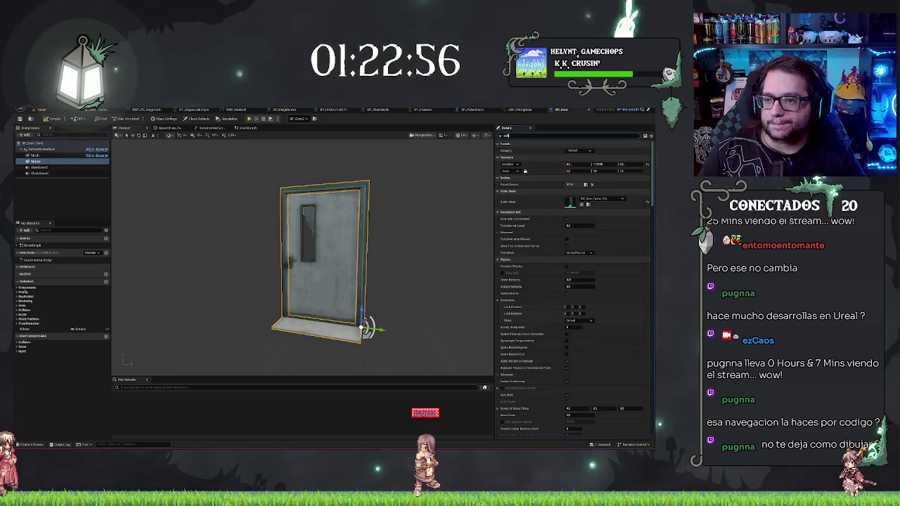
{"action": "scroll", "coordinate": [573, 281], "scroll_direction": "down", "scroll_amount": 5}
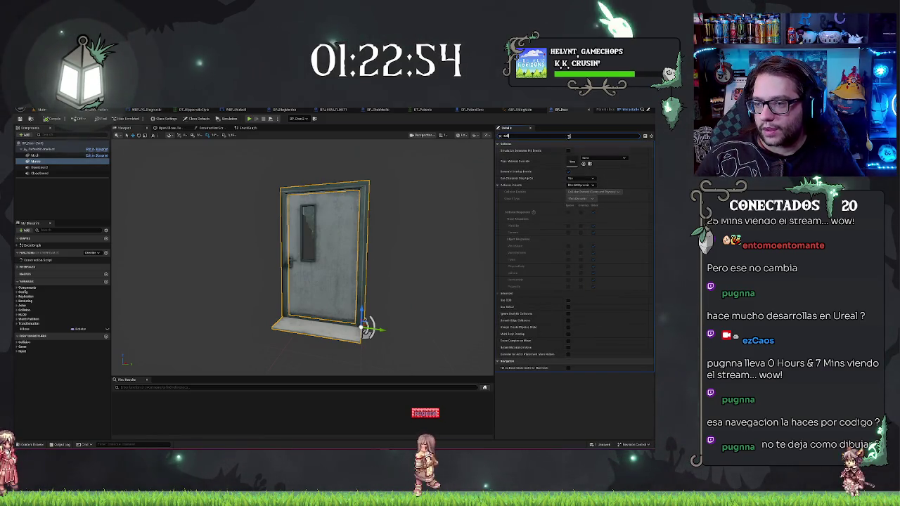
{"action": "left_click", "coordinate": [574, 186]}
{"action": "left_click", "coordinate": [555, 219]}
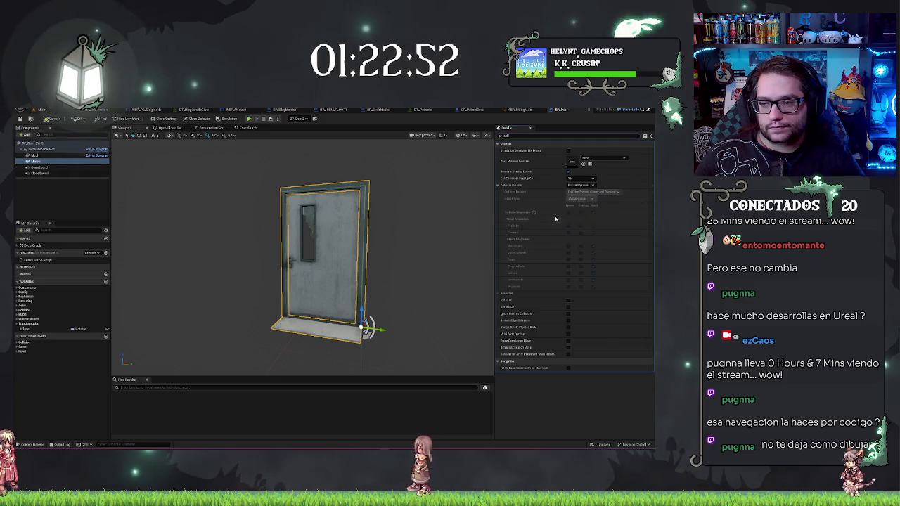
{"action": "left_click", "coordinate": [41, 110]}
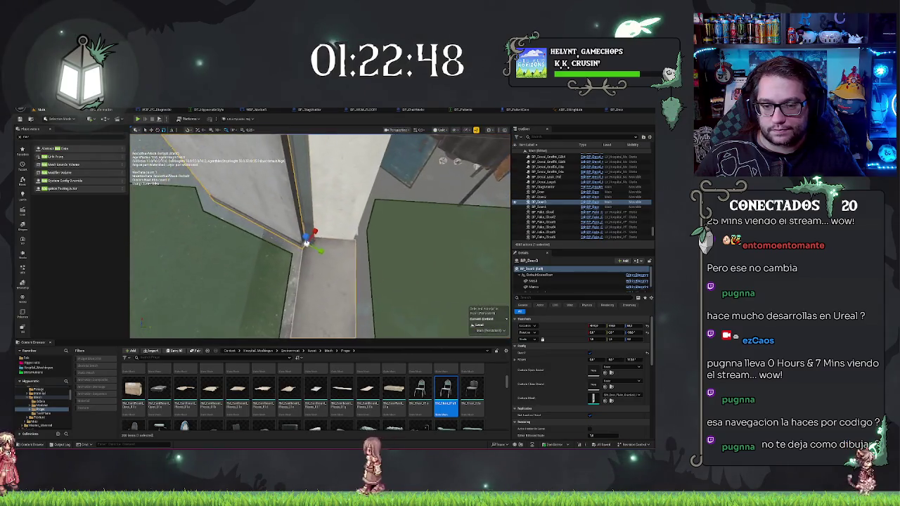
Inspect the door frame and look through the doorway into the next room.
{"action": "left_click", "coordinate": [533, 286]}
{"action": "mouse_move", "coordinate": [146, 145]}
{"action": "left_mouse_down"}
{"action": "mouse_move", "coordinate": [305, 164]}
{"action": "mouse_move", "coordinate": [278, 198]}
{"action": "mouse_move", "coordinate": [287, 205]}
{"action": "left_mouse_up"}
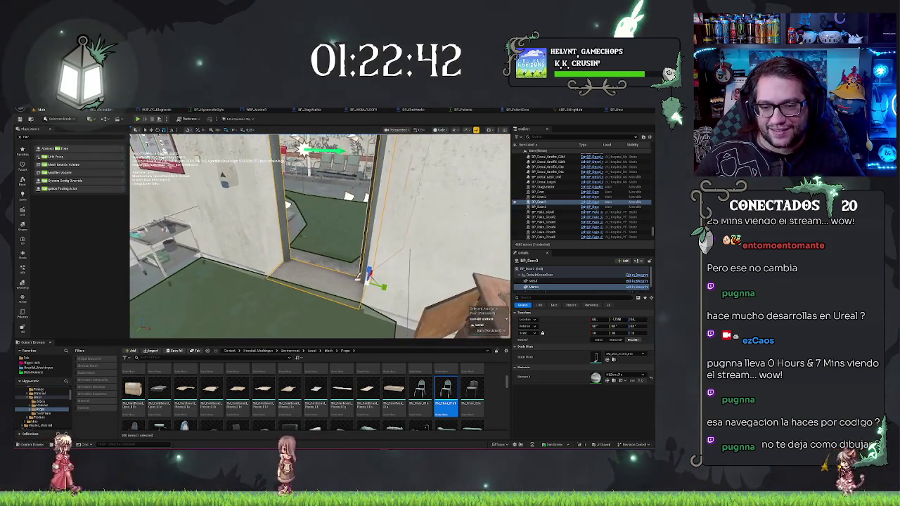
{"action": "key", "text": "f"}
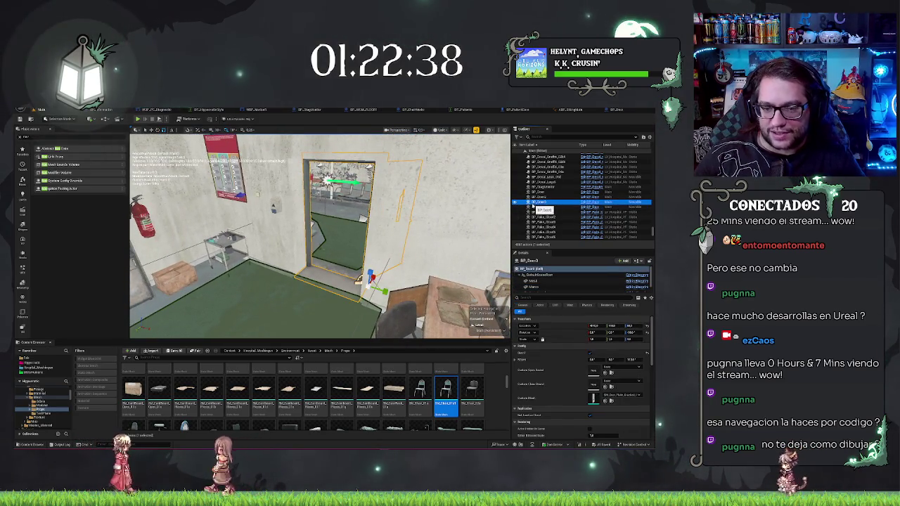
{"action": "key", "text": "Escape"}
{"action": "mouse_move", "coordinate": [320, 253]}
{"action": "left_mouse_down"}
{"action": "mouse_move", "coordinate": [313, 221]}
{"action": "mouse_move", "coordinate": [320, 246]}
{"action": "mouse_move", "coordinate": [319, 228]}
{"action": "left_mouse_up"}
{"action": "left_click", "coordinate": [450, 232]}
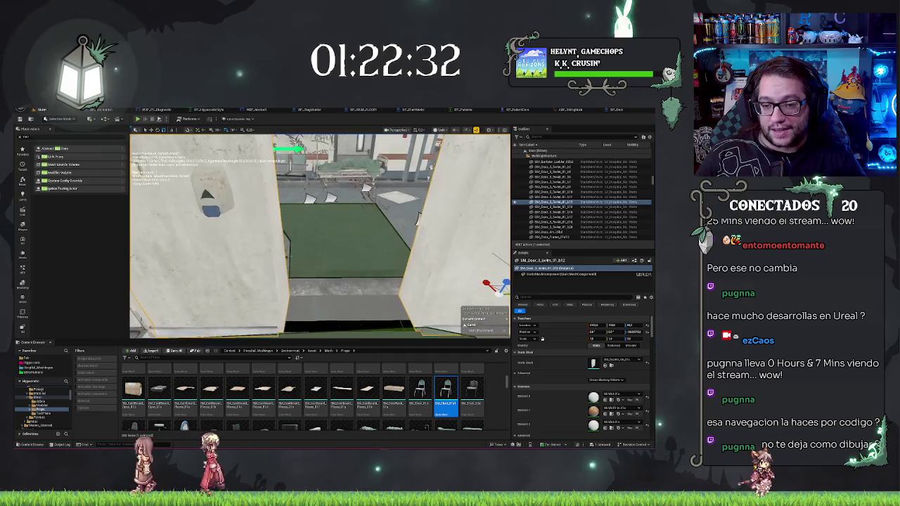
Undo four stray selections, then search the Outliner and focus RecastNavMesh-Default.
{"action": "key", "text": "ctrl+z"}
{"action": "key", "text": "ctrl+z"}
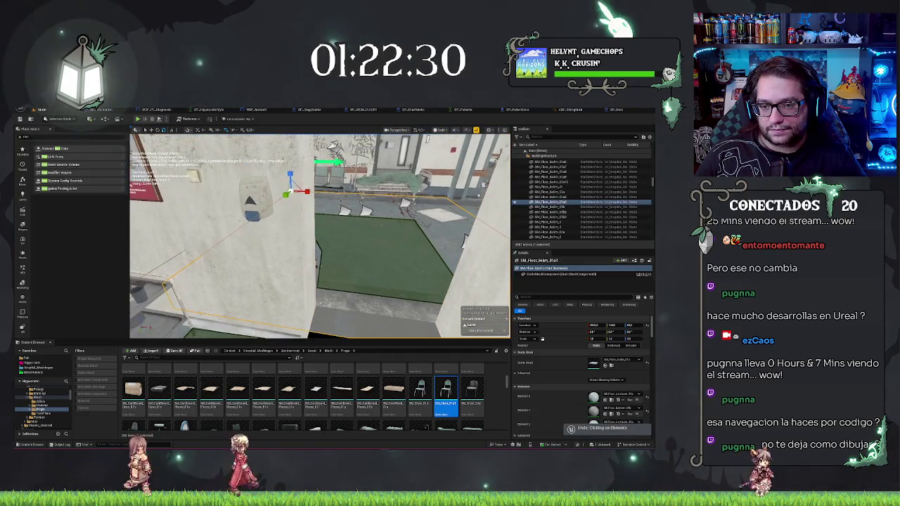
{"action": "key", "text": "ctrl+z"}
{"action": "key", "text": "ctrl+z"}
{"action": "key", "text": "ctrl+z"}
{"action": "key", "text": "ctrl+z"}
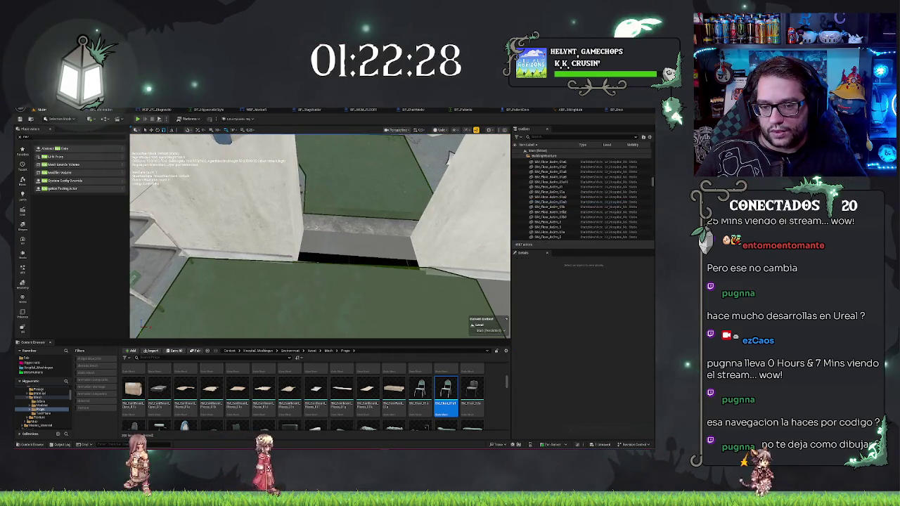
{"action": "key", "text": "ctrl+z"}
{"action": "key", "text": "ctrl+z"}
{"action": "key", "text": "ctrl+z"}
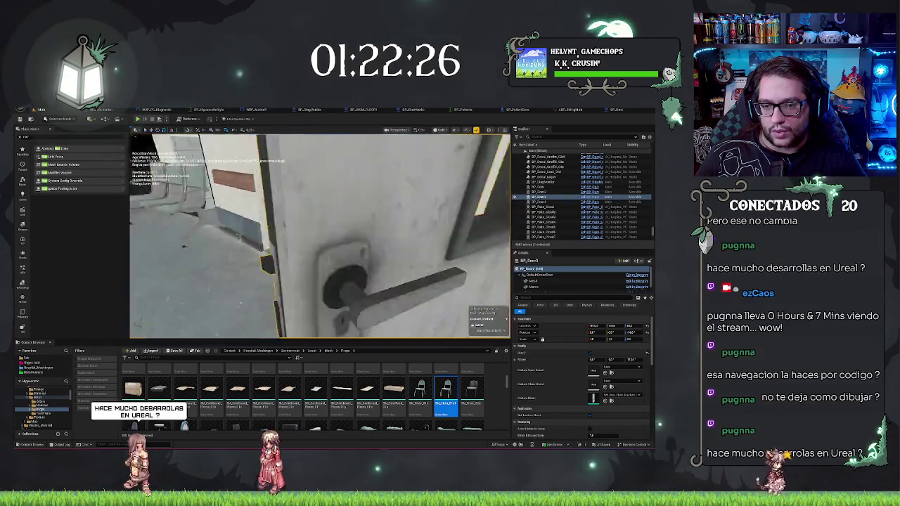
{"action": "key", "text": "ctrl+z"}
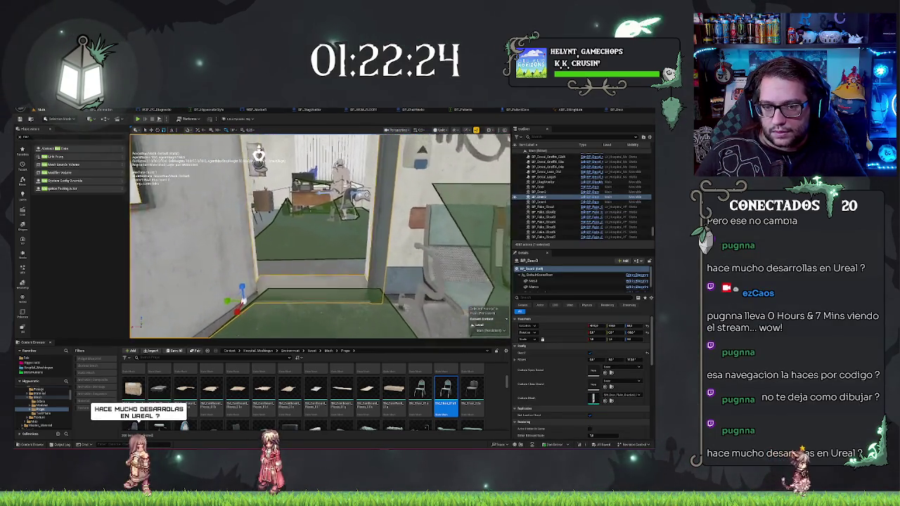
{"action": "type", "text": "puer"}
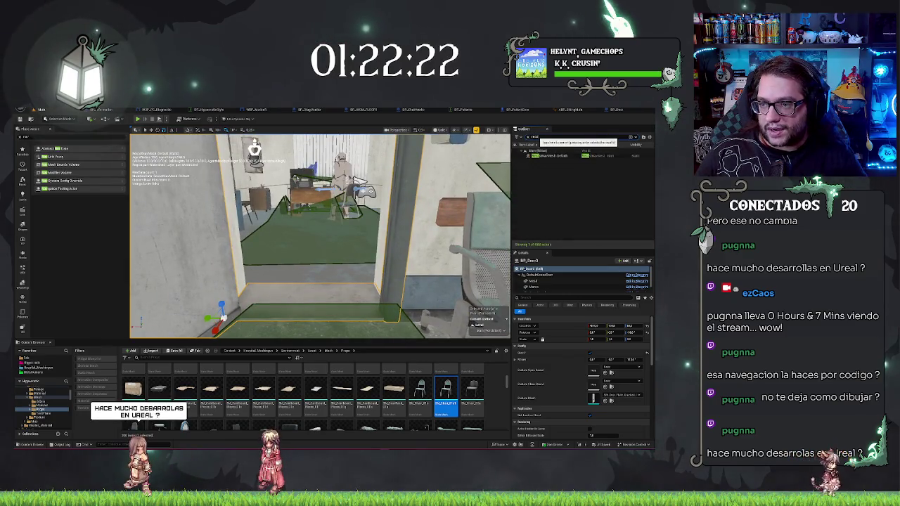
{"action": "double_click", "coordinate": [552, 156]}
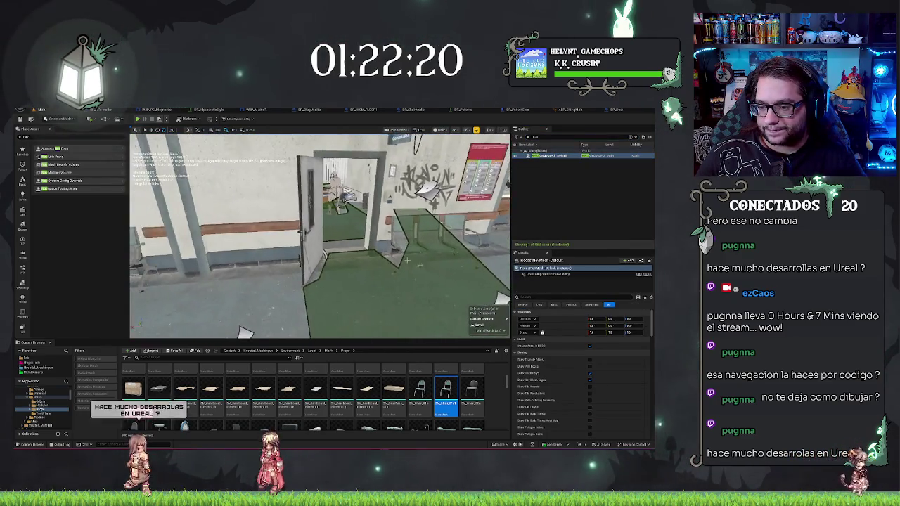
Change the navmesh Agent Height value and commit it.
{"action": "scroll", "coordinate": [579, 359], "scroll_direction": "down", "scroll_amount": 10}
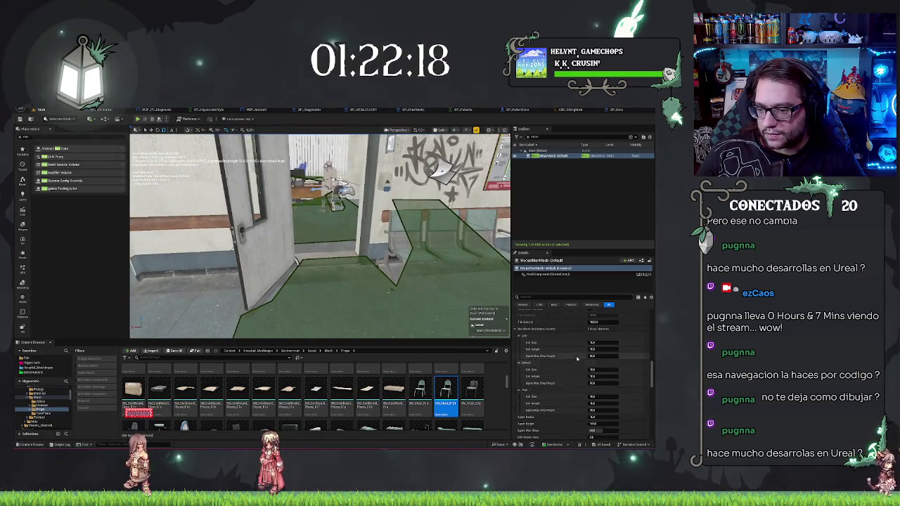
{"action": "scroll", "coordinate": [579, 358], "scroll_direction": "down", "scroll_amount": 5}
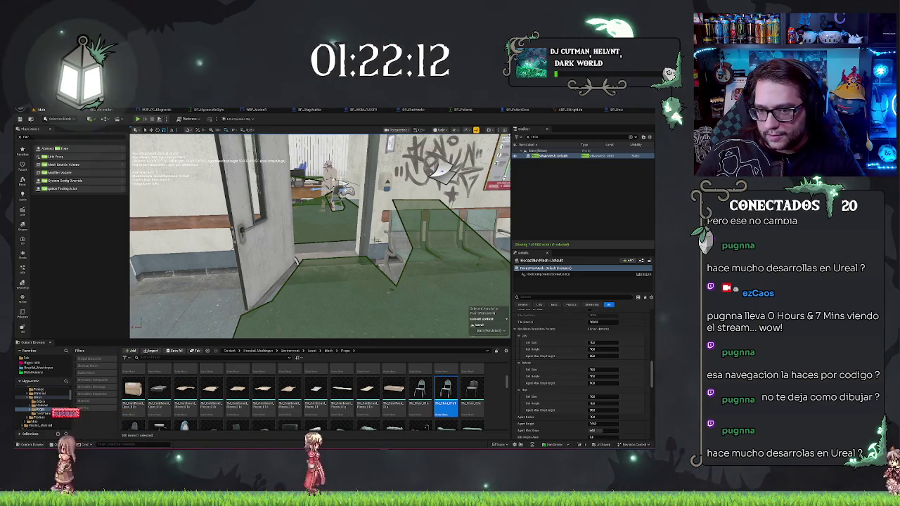
{"action": "scroll", "coordinate": [572, 364], "scroll_direction": "down", "scroll_amount": 2}
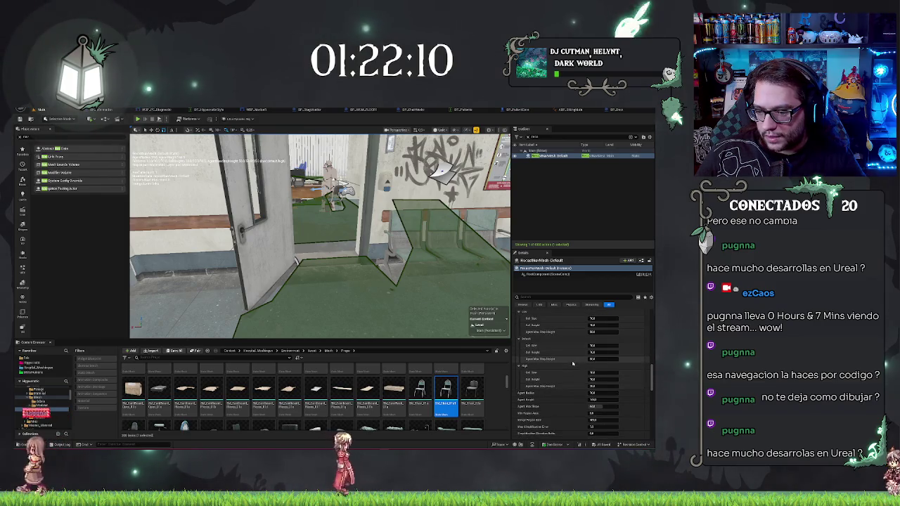
{"action": "scroll", "coordinate": [584, 355], "scroll_direction": "up", "scroll_amount": 1}
{"action": "scroll", "coordinate": [579, 365], "scroll_direction": "down", "scroll_amount": 4}
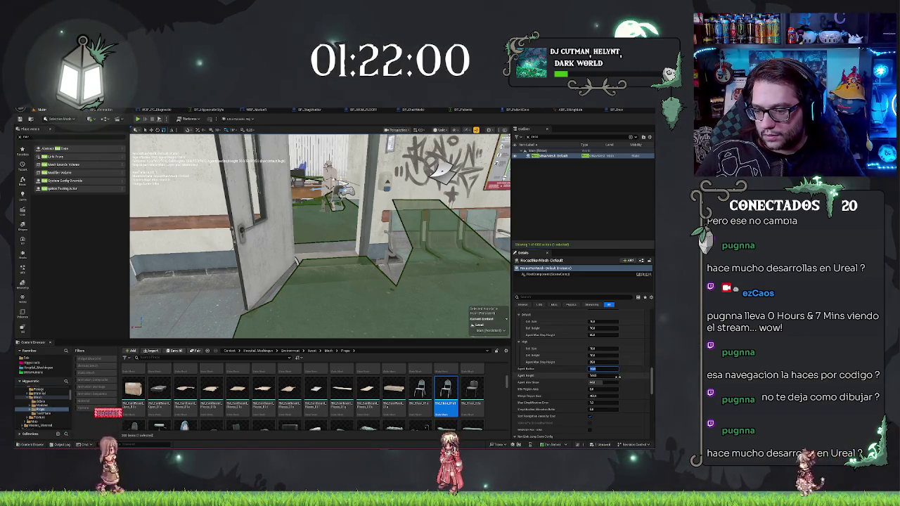
{"action": "left_click_drag", "start_coordinate": [617, 377], "coordinate": [610, 377]}
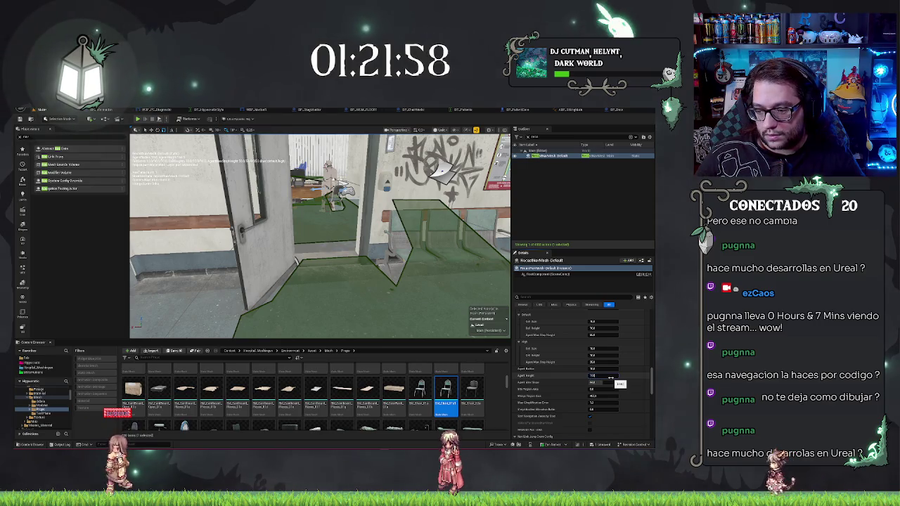
{"action": "left_click", "coordinate": [611, 377]}
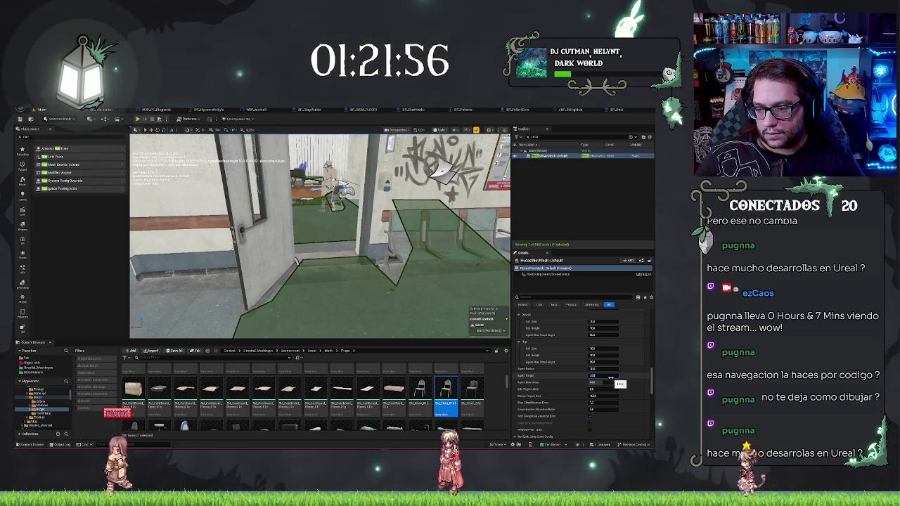
{"action": "left_click", "coordinate": [611, 377]}
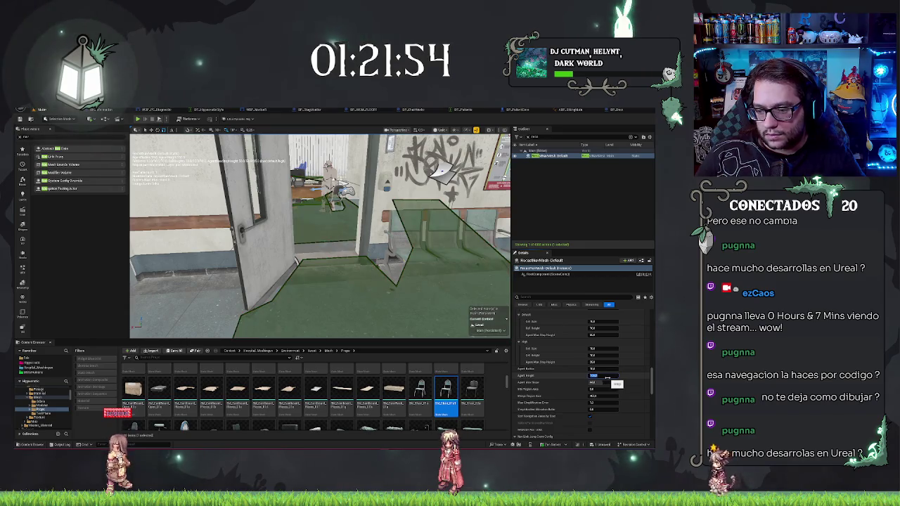
{"action": "key", "text": "Tab"}
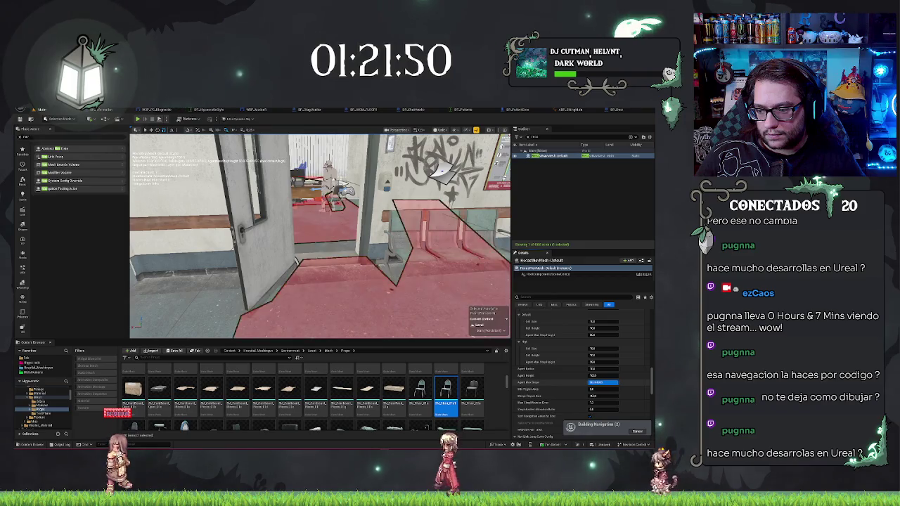
Revert the trial Agent Max Slope and Merge Region Size edits, then pick NavMeshBoundsVolume.
{"action": "key", "text": "ctrl+z"}
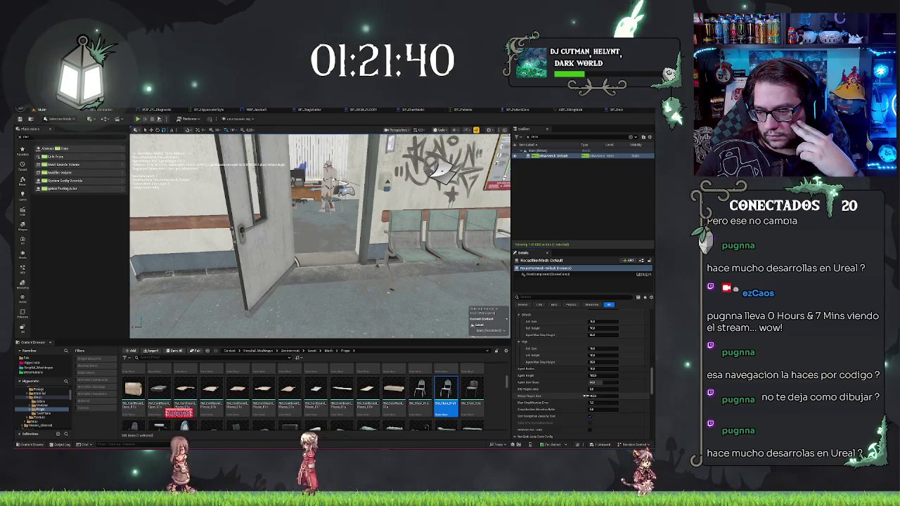
{"action": "left_click", "coordinate": [603, 396]}
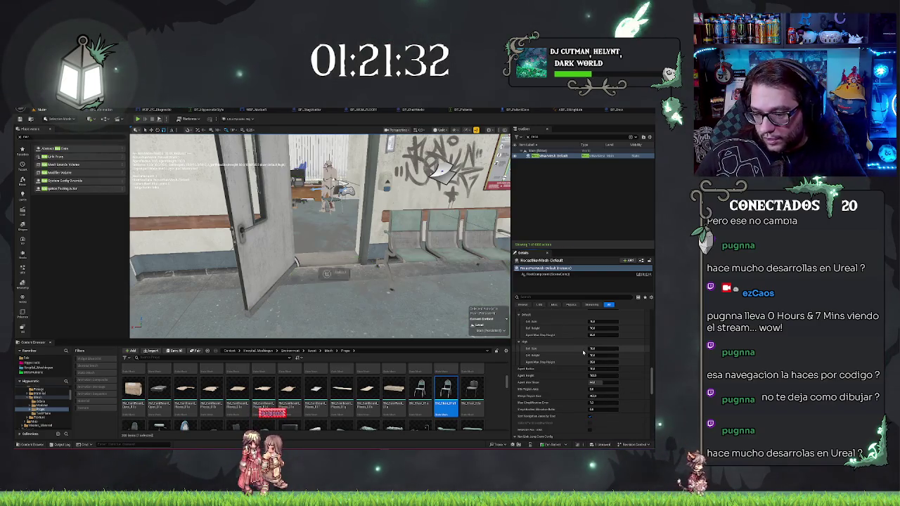
{"action": "key", "text": "ctrl+z"}
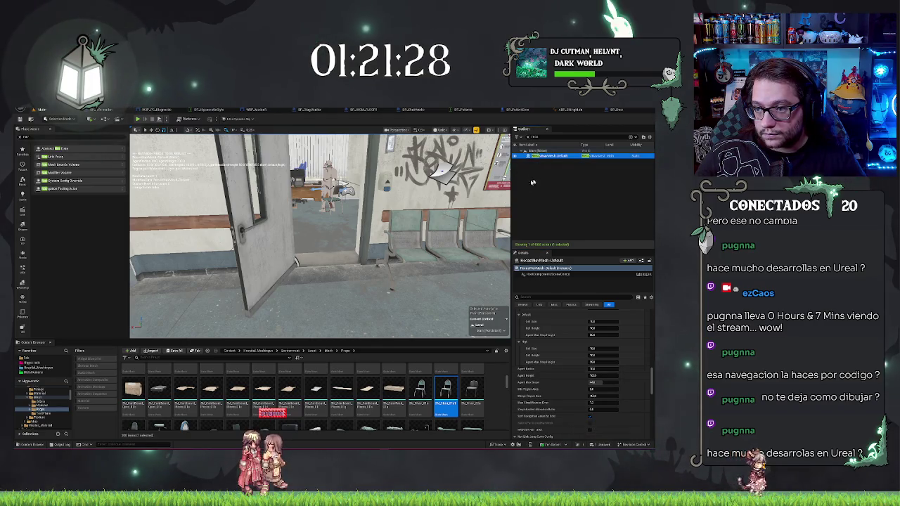
{"action": "left_click", "coordinate": [537, 268]}
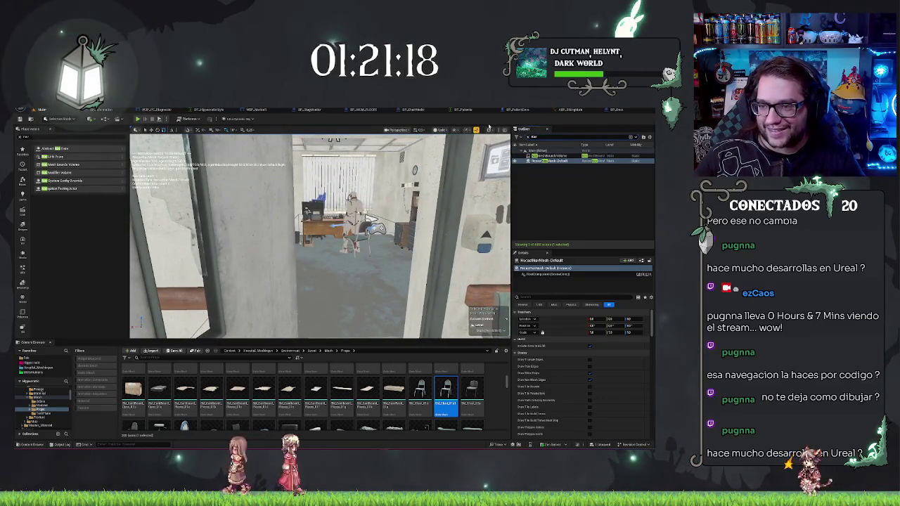
{"action": "left_click", "coordinate": [535, 155]}
Change the RecastNavMesh-Default Tile Size and Cell Size to rebuild the navmesh.
{"action": "left_click", "coordinate": [536, 161]}
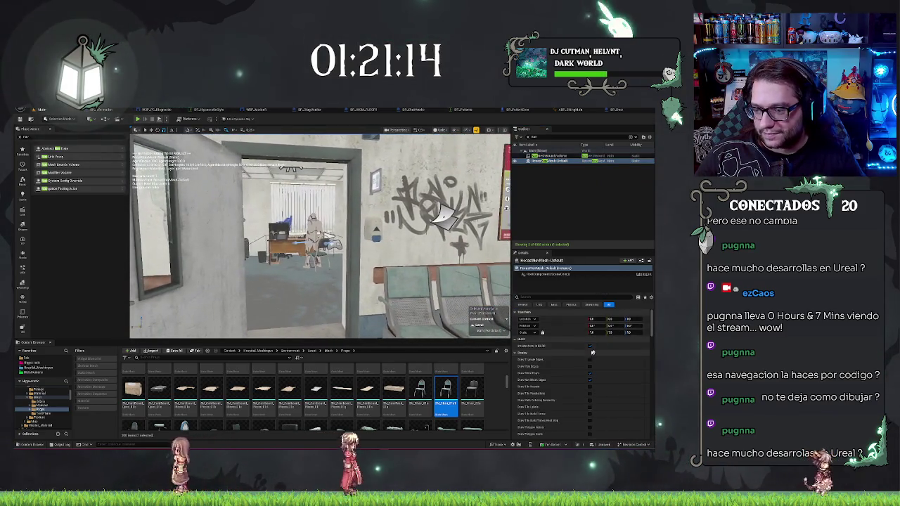
{"action": "scroll", "coordinate": [587, 373], "scroll_direction": "down", "scroll_amount": 10}
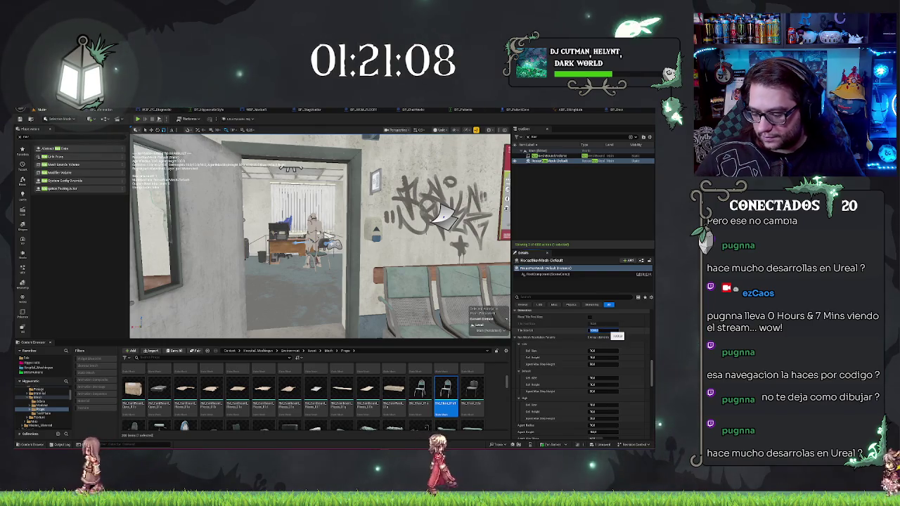
{"action": "left_click", "coordinate": [596, 330]}
{"action": "key", "text": "Return"}
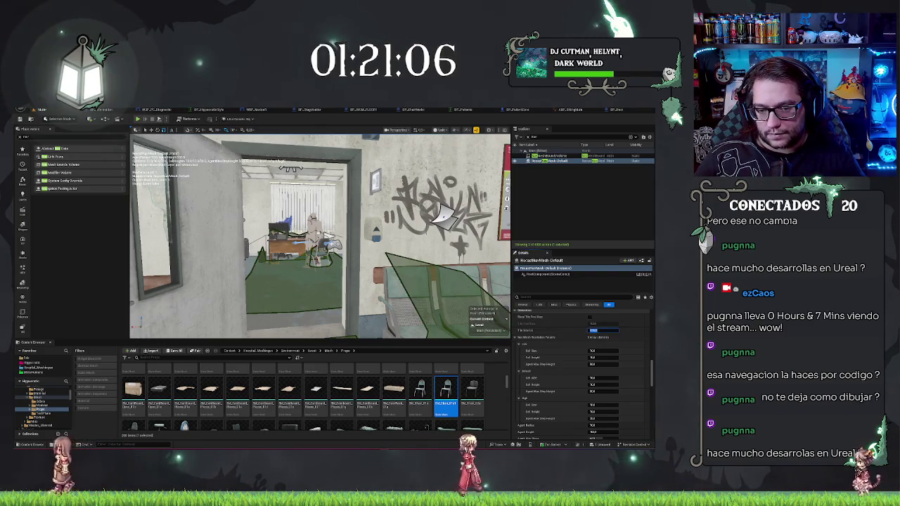
{"action": "left_click", "coordinate": [596, 330]}
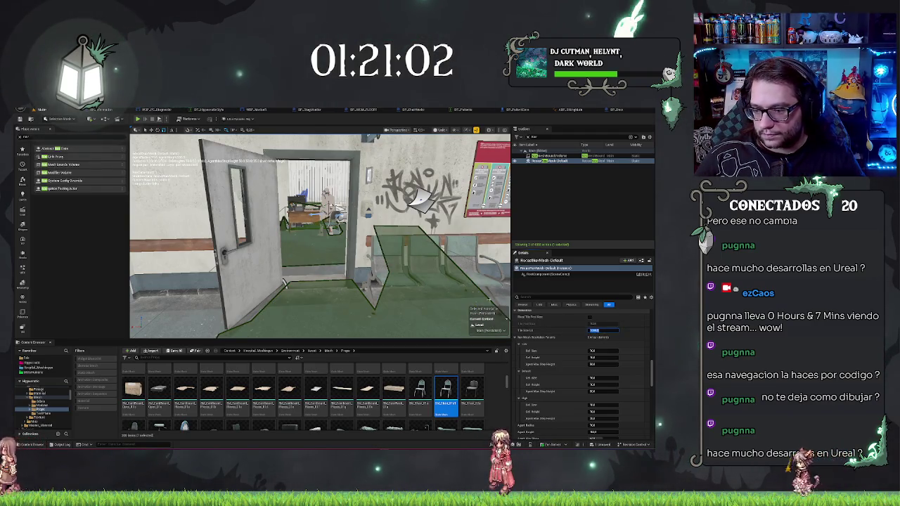
{"action": "left_click", "coordinate": [601, 352]}
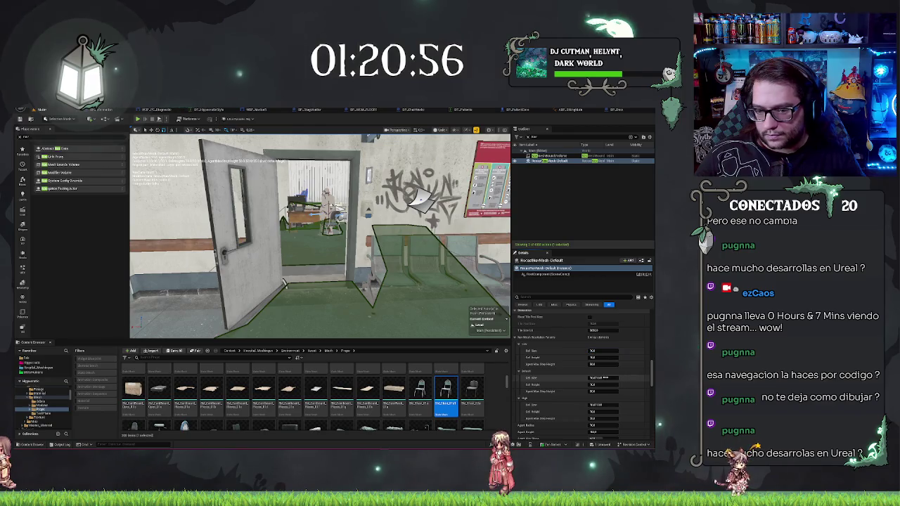
{"action": "key", "text": "Return"}
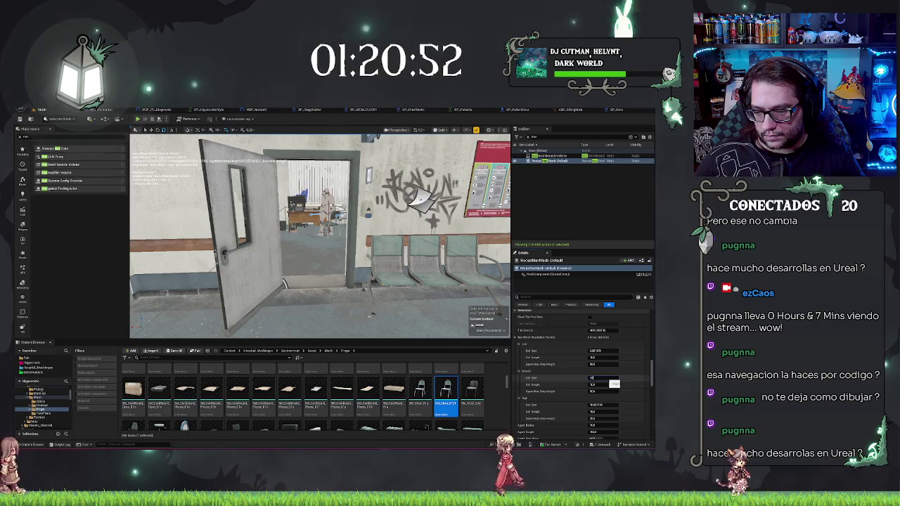
Fly through the doorway and hallway to check coverage, then edit another cell size value.
{"action": "key", "text": "w"}
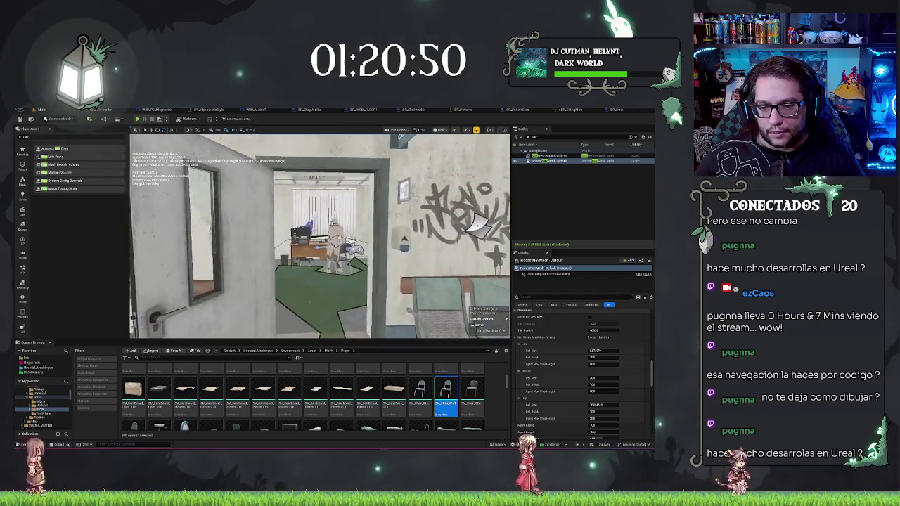
{"action": "key", "text": "w"}
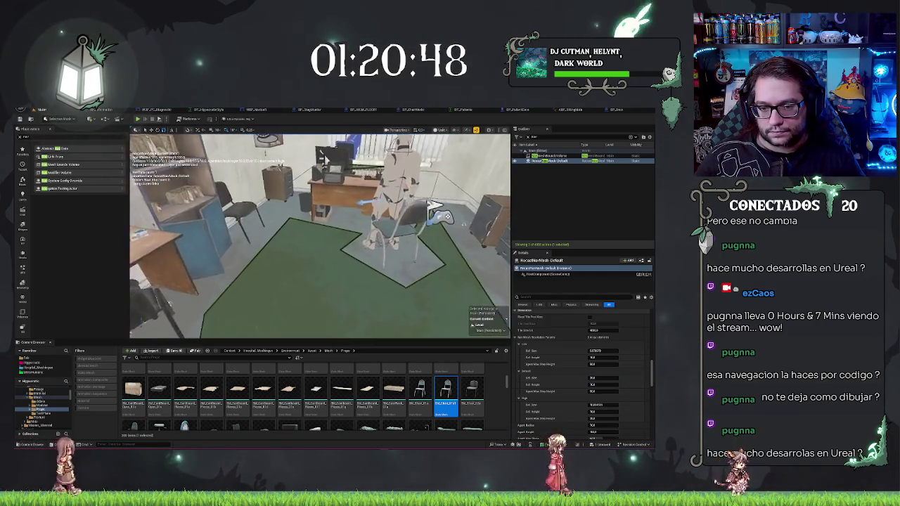
{"action": "key", "text": "w"}
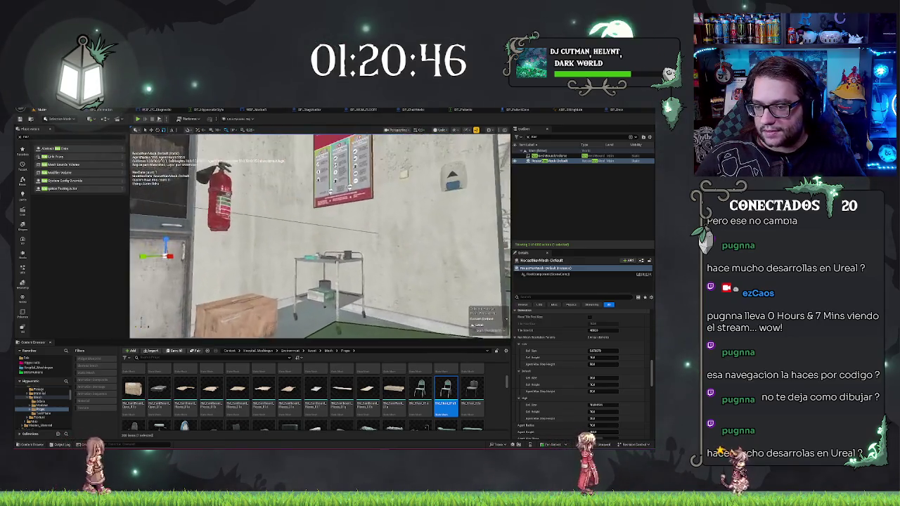
{"action": "key", "text": "w"}
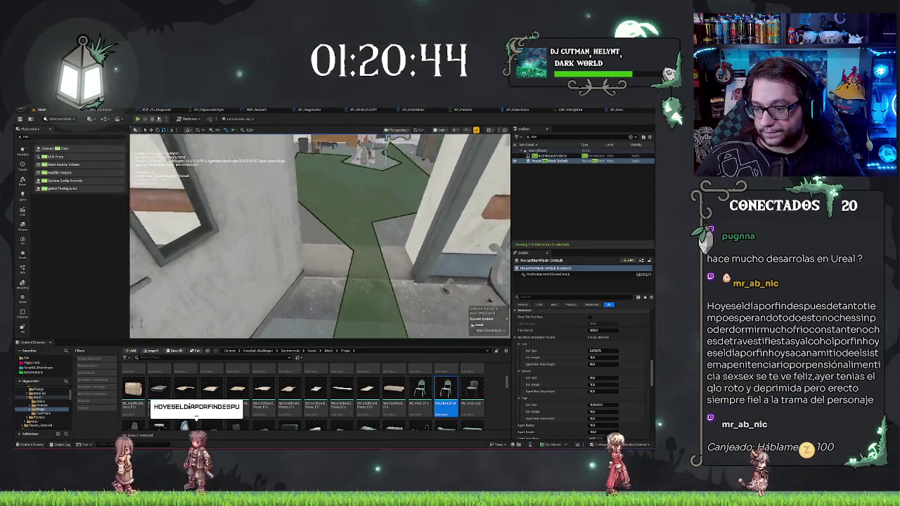
{"action": "key", "text": "w"}
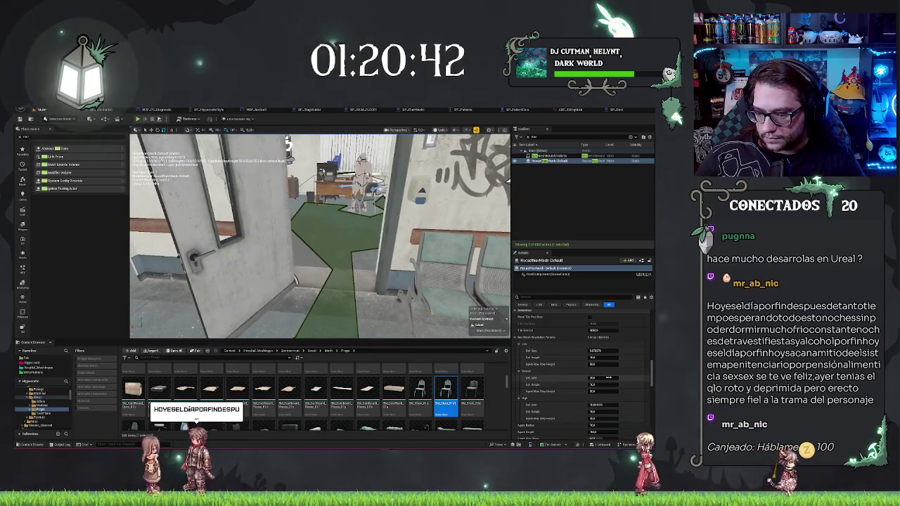
{"action": "left_click", "coordinate": [607, 377]}
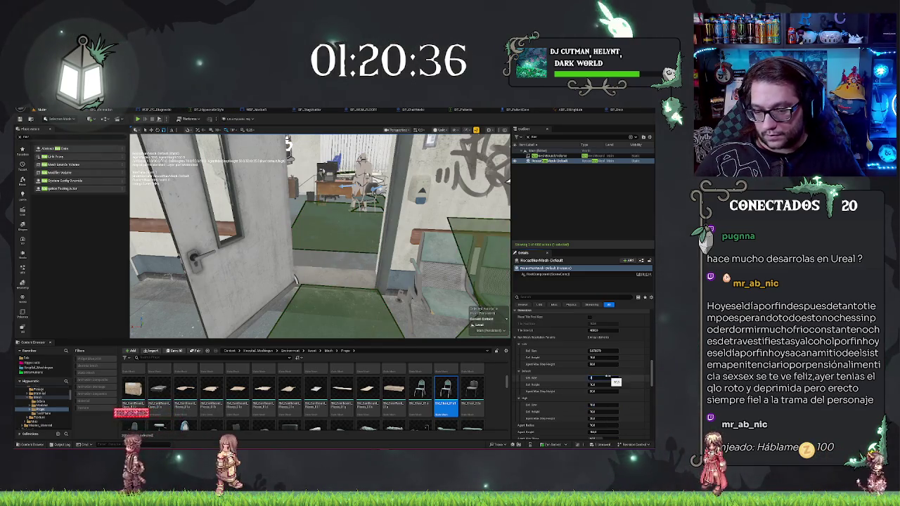
{"action": "mouse_move", "coordinate": [320, 235]}
{"action": "left_mouse_down"}
{"action": "mouse_move", "coordinate": [393, 267]}
{"action": "mouse_move", "coordinate": [337, 211]}
{"action": "mouse_move", "coordinate": [337, 239]}
{"action": "left_mouse_up"}
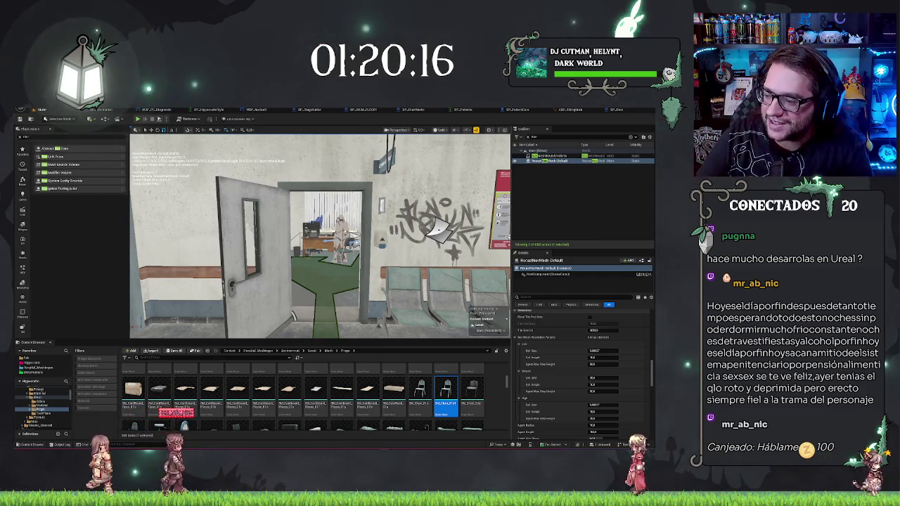
Change the navmesh Cell Size and commit it while viewing the corridor and office.
{"action": "mouse_move", "coordinate": [320, 235]}
{"action": "left_mouse_down"}
{"action": "mouse_move", "coordinate": [309, 211]}
{"action": "mouse_move", "coordinate": [316, 239]}
{"action": "mouse_move", "coordinate": [306, 229]}
{"action": "mouse_move", "coordinate": [320, 229]}
{"action": "mouse_move", "coordinate": [309, 243]}
{"action": "mouse_move", "coordinate": [320, 228]}
{"action": "left_mouse_up"}
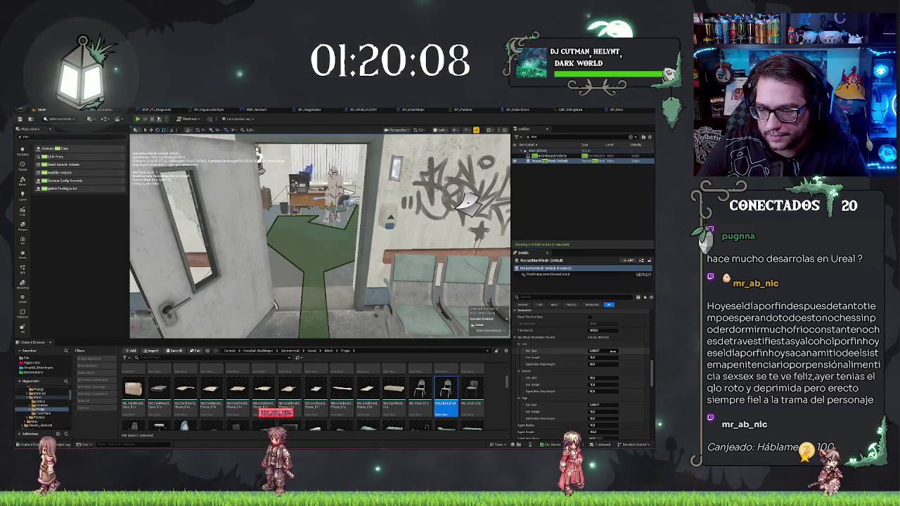
{"action": "left_click_drag", "start_coordinate": [594, 350], "coordinate": [603, 350]}
{"action": "left_click_drag", "start_coordinate": [257, 151], "coordinate": [256, 198]}
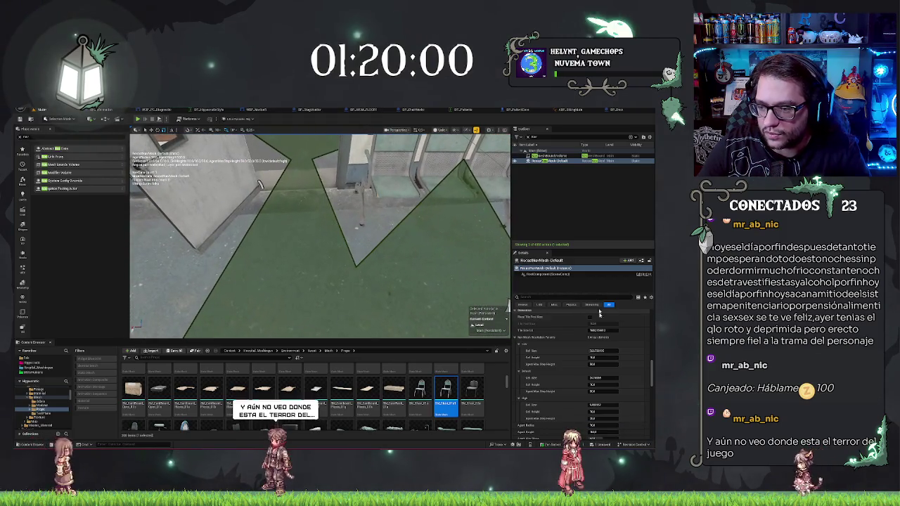
{"action": "left_click", "coordinate": [599, 350]}
{"action": "left_click_drag", "start_coordinate": [259, 184], "coordinate": [444, 214]}
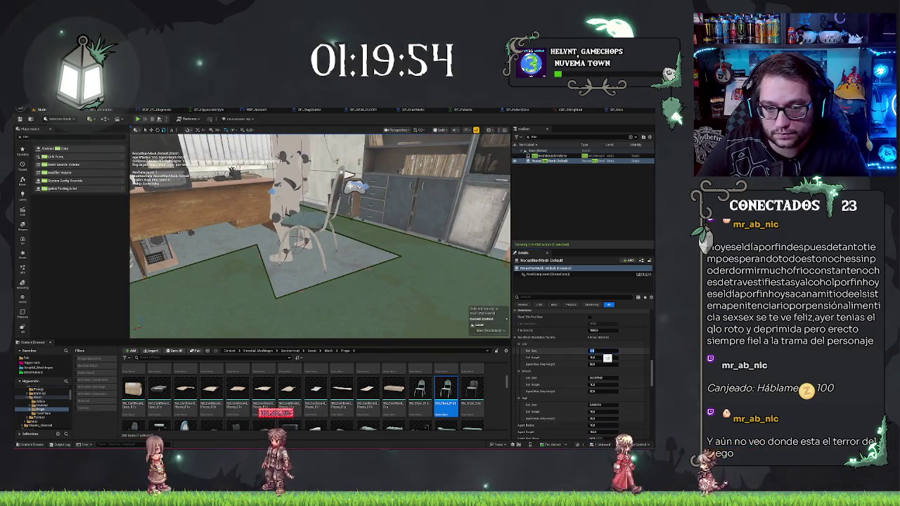
{"action": "key", "text": "Return"}
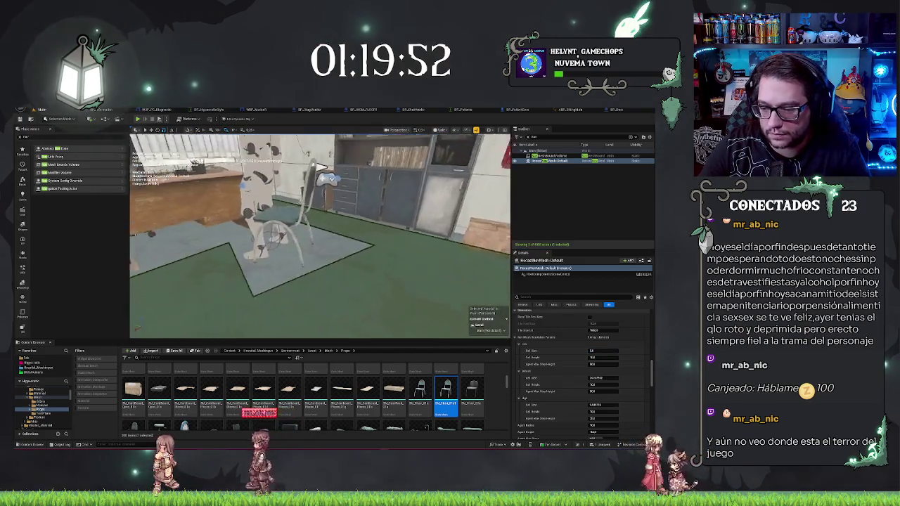
Set new Agent Radius and Agent Height values so the navmesh rebuilds around the chair and figure.
{"action": "left_click_drag", "start_coordinate": [310, 189], "coordinate": [330, 181]}
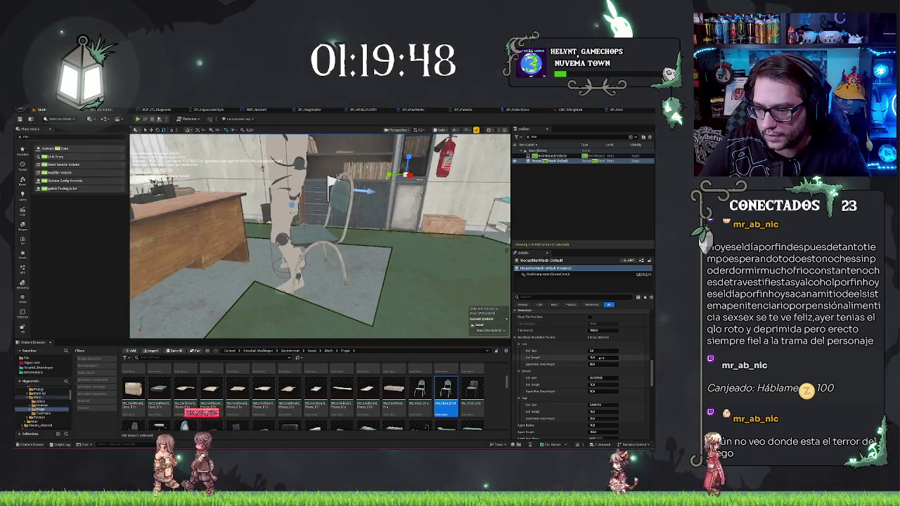
{"action": "scroll", "coordinate": [572, 386], "scroll_direction": "down", "scroll_amount": 2}
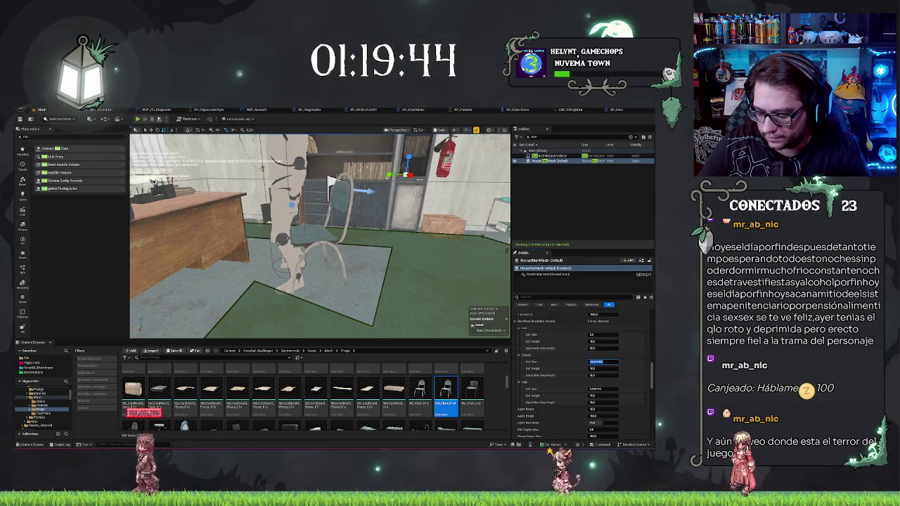
{"action": "left_click_drag", "start_coordinate": [331, 181], "coordinate": [330, 225]}
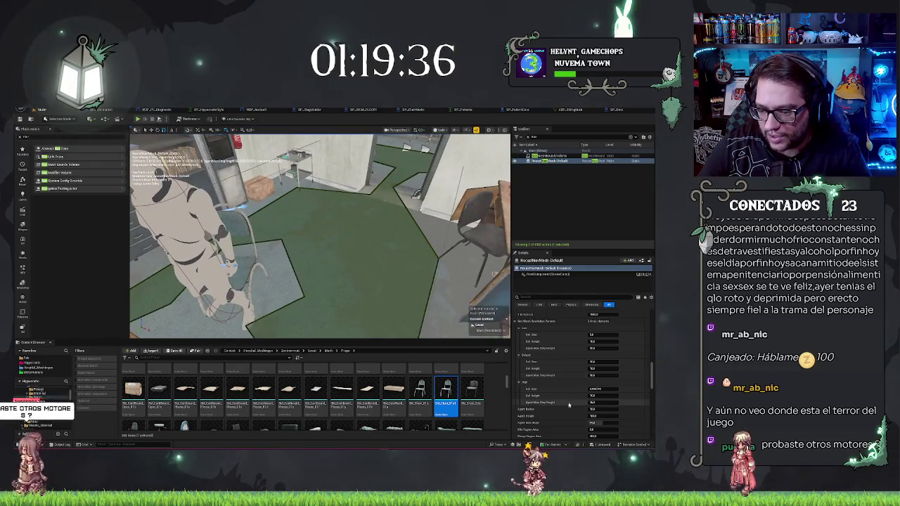
{"action": "scroll", "coordinate": [568, 393], "scroll_direction": "down", "scroll_amount": 3}
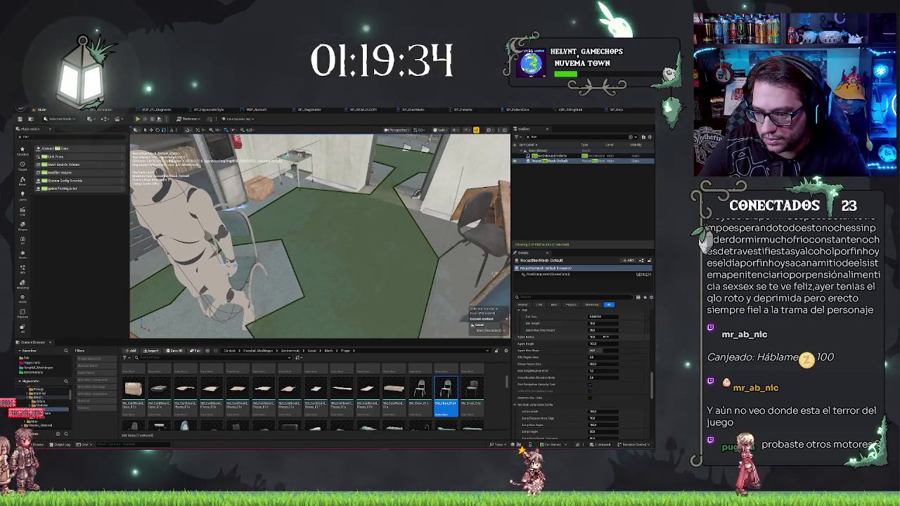
{"action": "key", "text": "Return"}
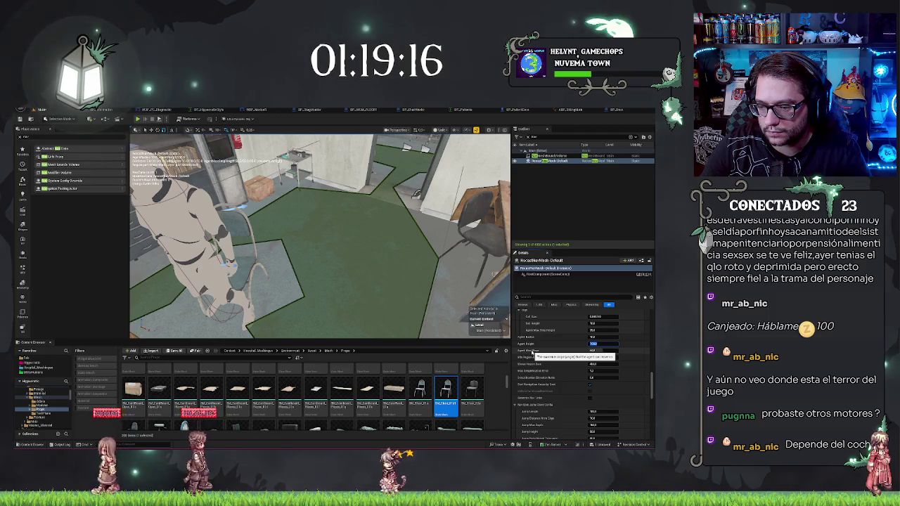
{"action": "key", "text": "Tab"}
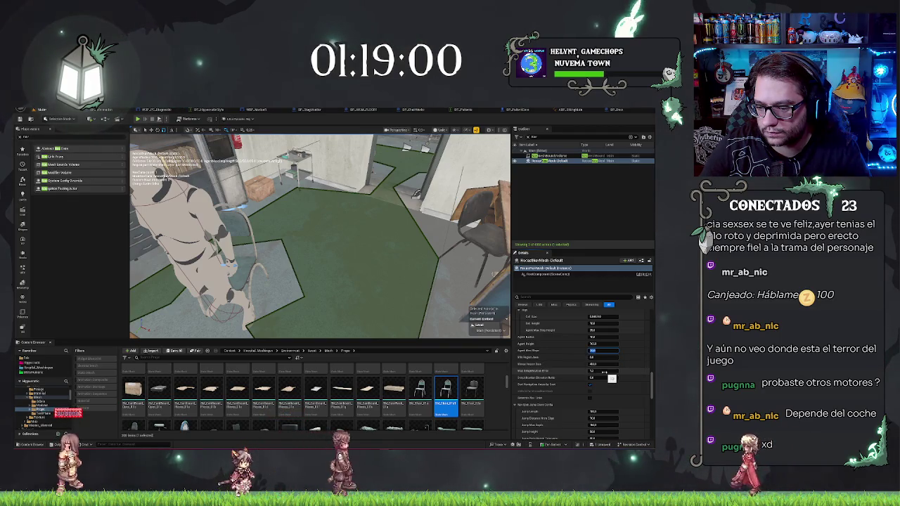
{"action": "scroll", "coordinate": [553, 383], "scroll_direction": "down", "scroll_amount": 1}
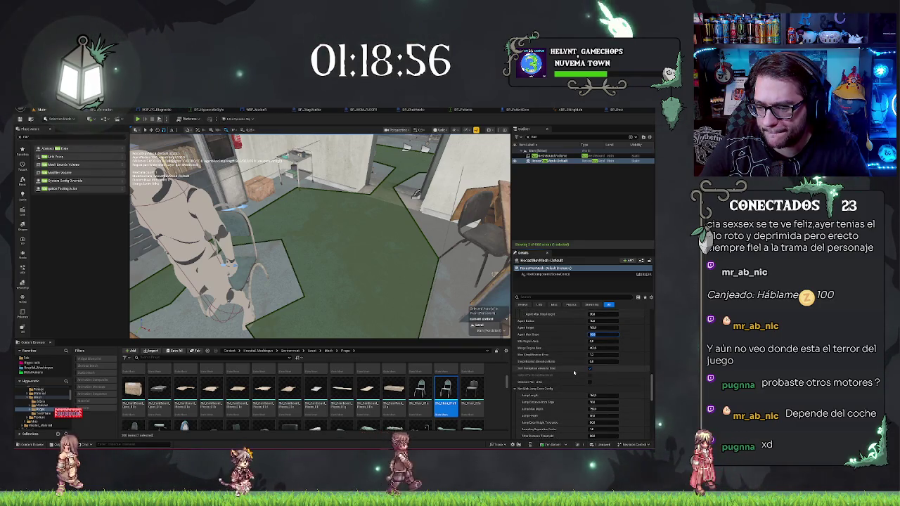
Fly from the office into the lobby toward the graffiti wall, then frame NavMeshBoundsVolume.
{"action": "scroll", "coordinate": [573, 374], "scroll_direction": "down", "scroll_amount": 4}
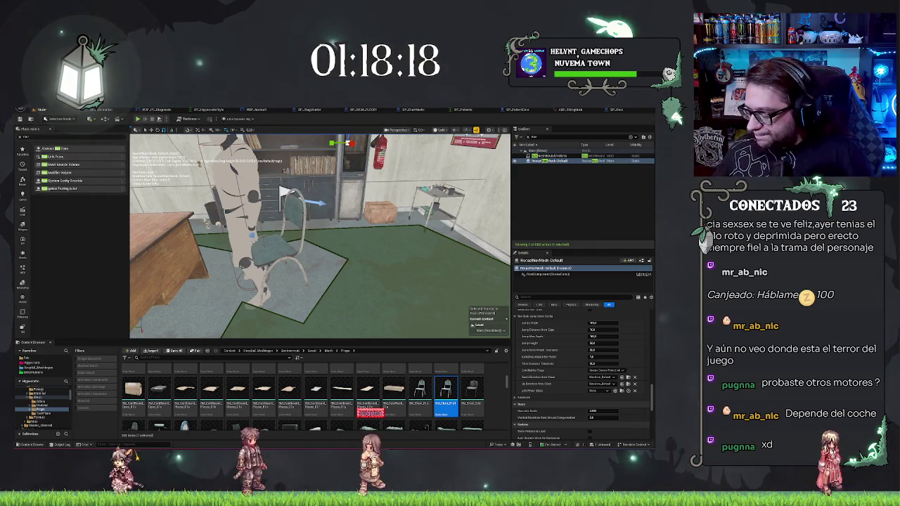
{"action": "key", "text": "w"}
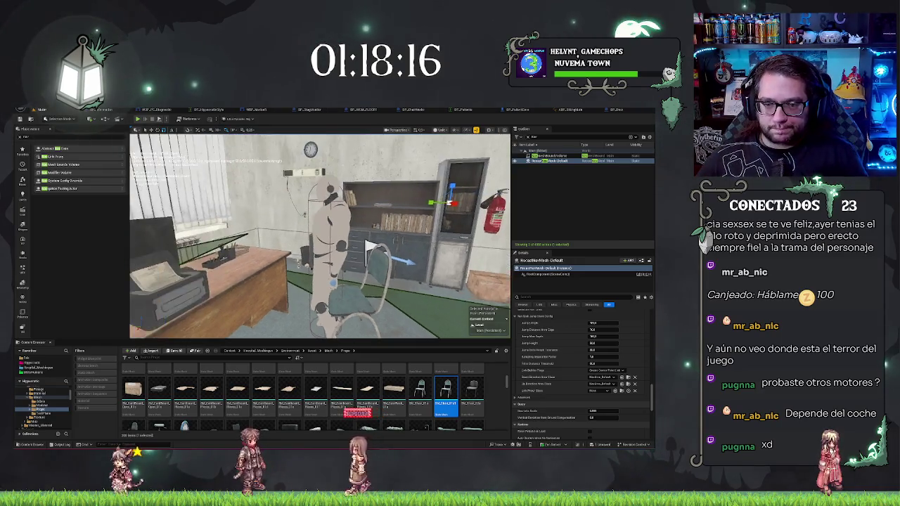
{"action": "key", "text": "w"}
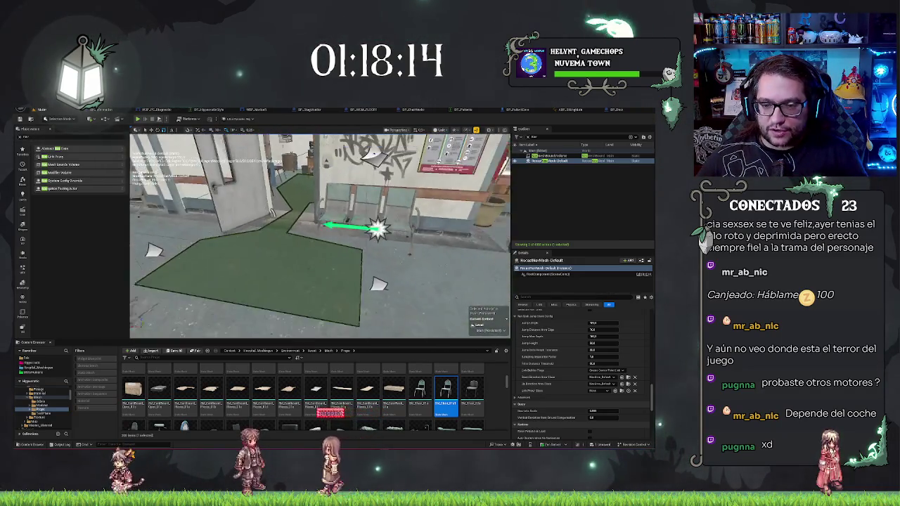
{"action": "key", "text": "w"}
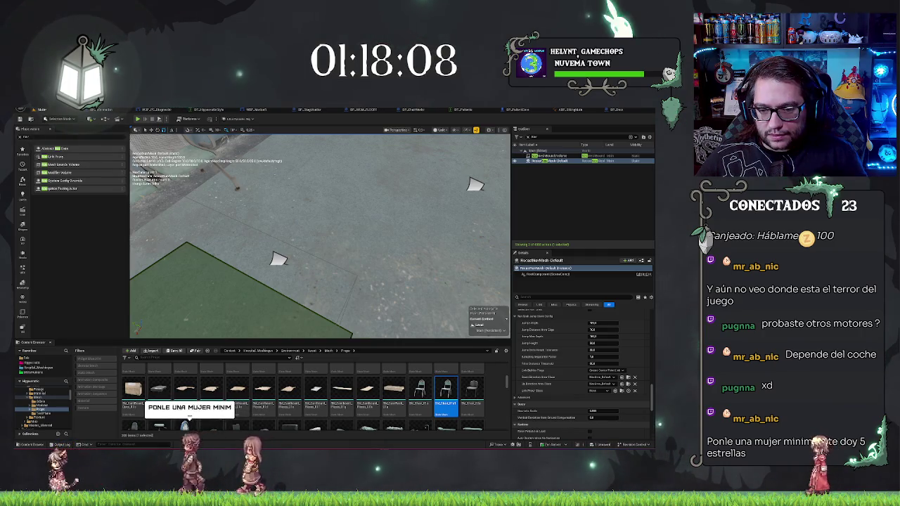
{"action": "double_click", "coordinate": [552, 155]}
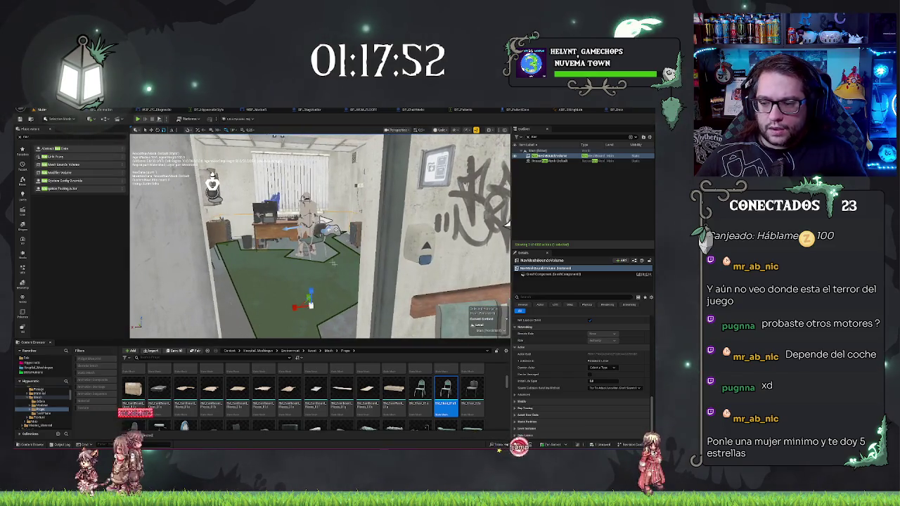
Open the chair's SM_Chair_01a static mesh and review its collision settings.
{"action": "left_click_drag", "start_coordinate": [446, 390], "coordinate": [309, 246]}
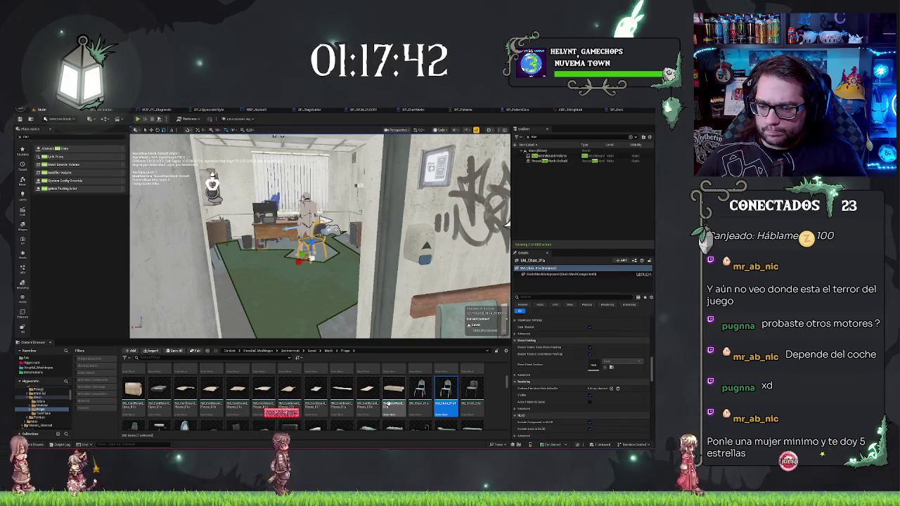
{"action": "double_click", "coordinate": [448, 392]}
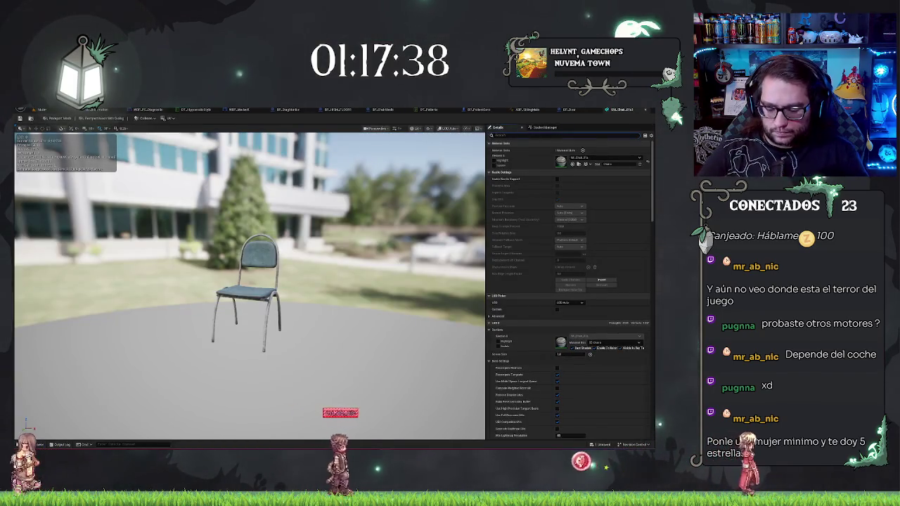
{"action": "type", "text": "col"}
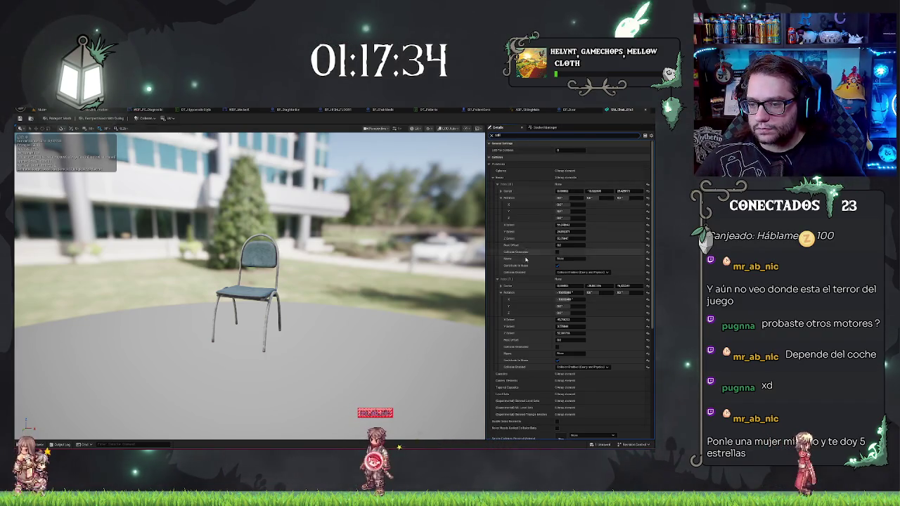
{"action": "scroll", "coordinate": [525, 260], "scroll_direction": "down", "scroll_amount": 5}
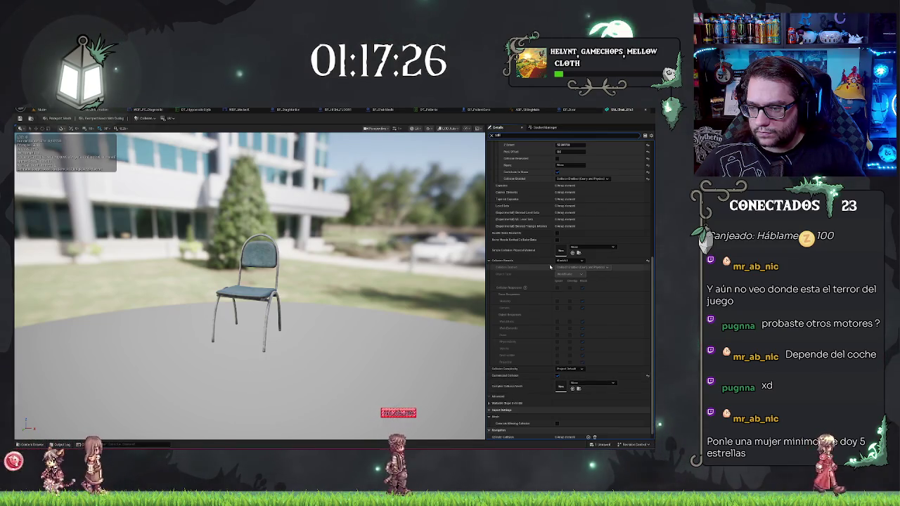
{"action": "left_click", "coordinate": [57, 110]}
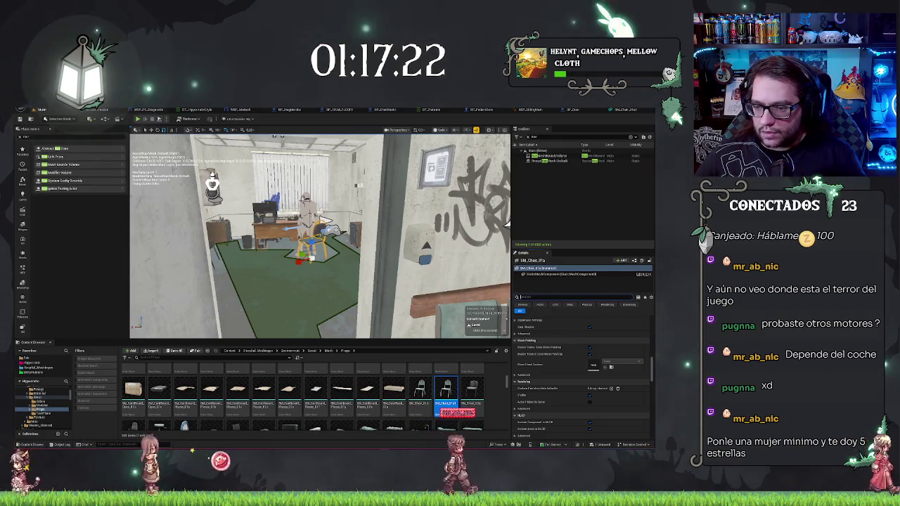
Search the chair's Details for 'afff' and frame the chair in the office view.
{"action": "left_click", "coordinate": [531, 298]}
{"action": "type", "text": "aff"}
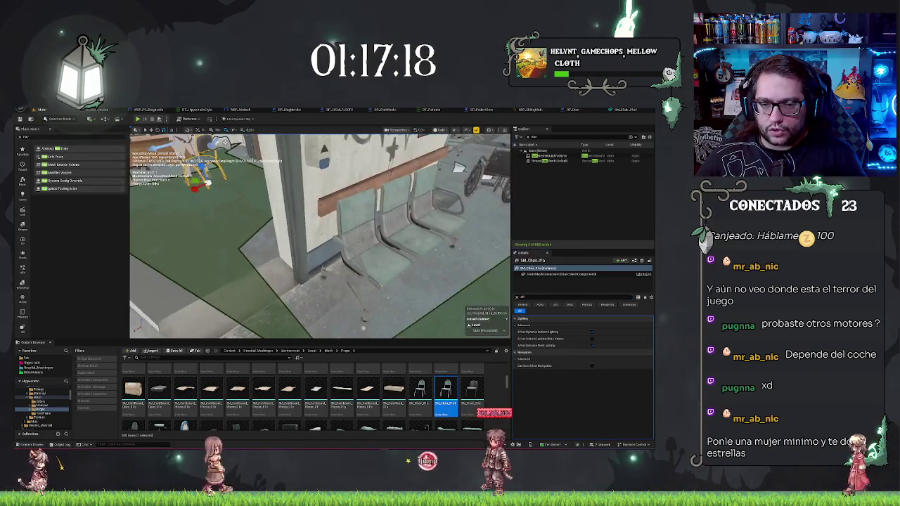
{"action": "type", "text": "f"}
{"action": "left_click_drag", "start_coordinate": [422, 185], "coordinate": [405, 174]}
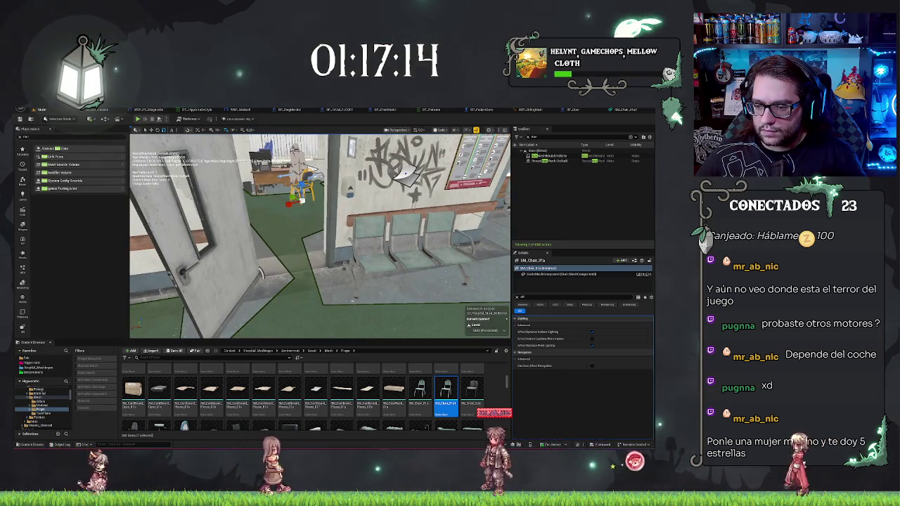
{"action": "key", "text": "f"}
{"action": "mouse_move", "coordinate": [359, 204]}
{"action": "left_mouse_down"}
{"action": "mouse_move", "coordinate": [345, 225]}
{"action": "mouse_move", "coordinate": [336, 200]}
{"action": "mouse_move", "coordinate": [344, 181]}
{"action": "mouse_move", "coordinate": [397, 144]}
{"action": "left_mouse_up"}
{"action": "key", "text": "f"}
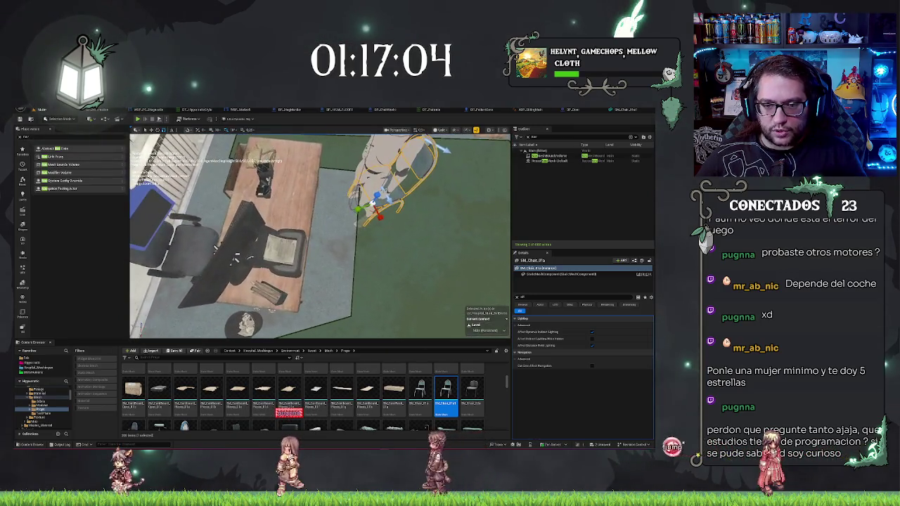
Select the BP_Desk_01b desk, undo the recent chair and desk changes, and frame it.
{"action": "left_click", "coordinate": [282, 211]}
{"action": "key", "text": "f"}
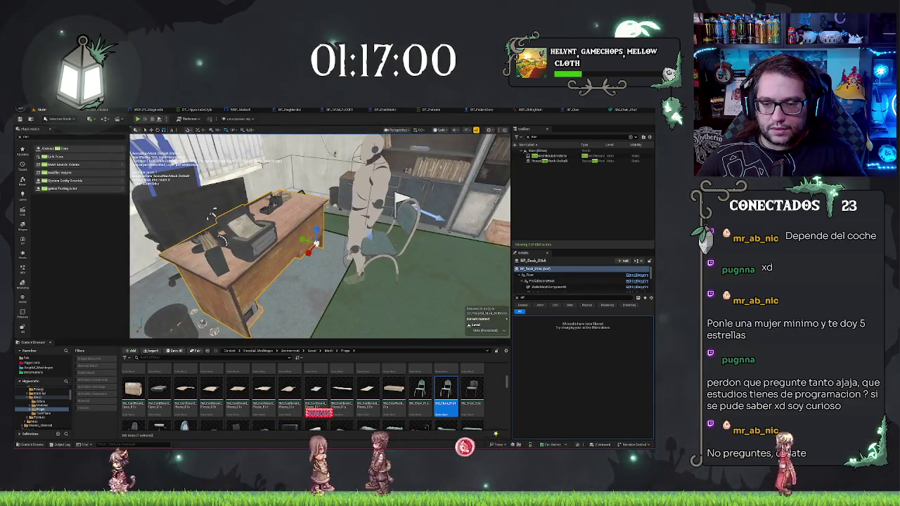
{"action": "key", "text": "ctrl+z"}
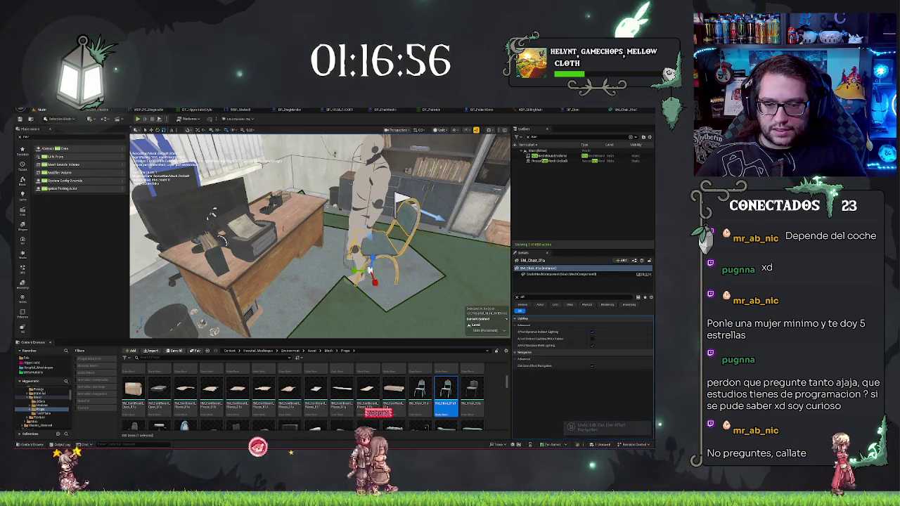
{"action": "key", "text": "ctrl+z"}
{"action": "key", "text": "f"}
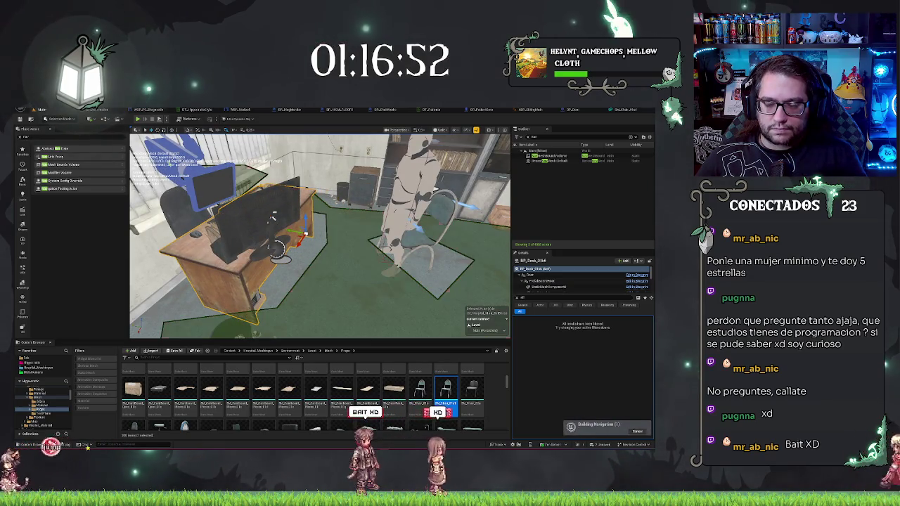
{"action": "key", "text": "ctrl+z"}
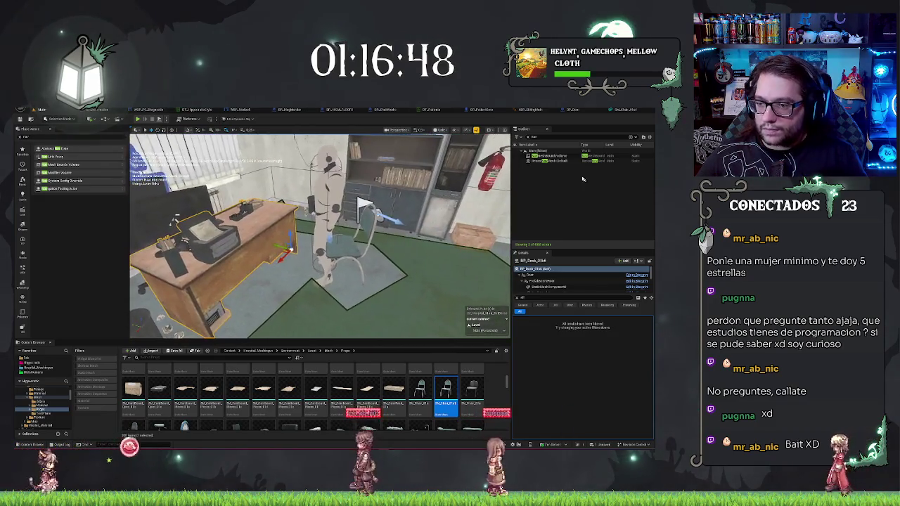
{"action": "key", "text": "f"}
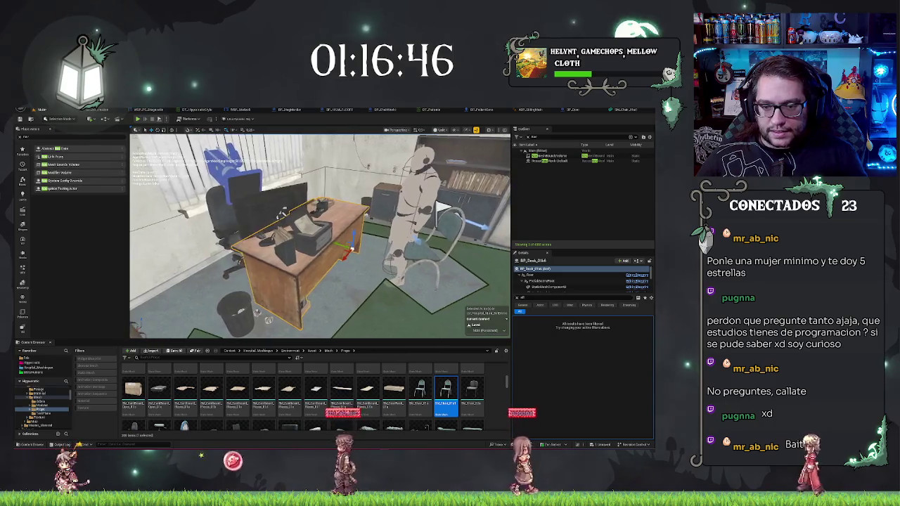
Browse from the desk's StaticMeshComponent to its mesh in the Props Desk folder.
{"action": "left_click", "coordinate": [547, 286]}
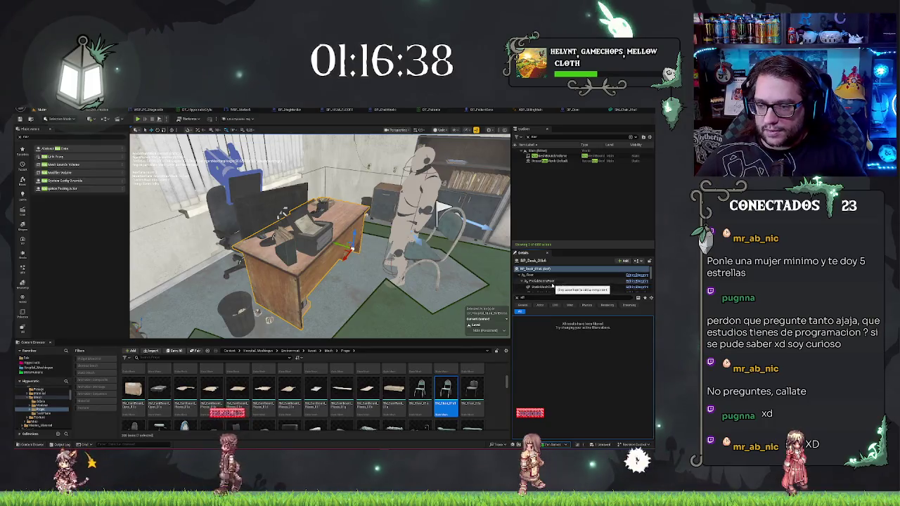
{"action": "scroll", "coordinate": [551, 284], "scroll_direction": "down", "scroll_amount": 2}
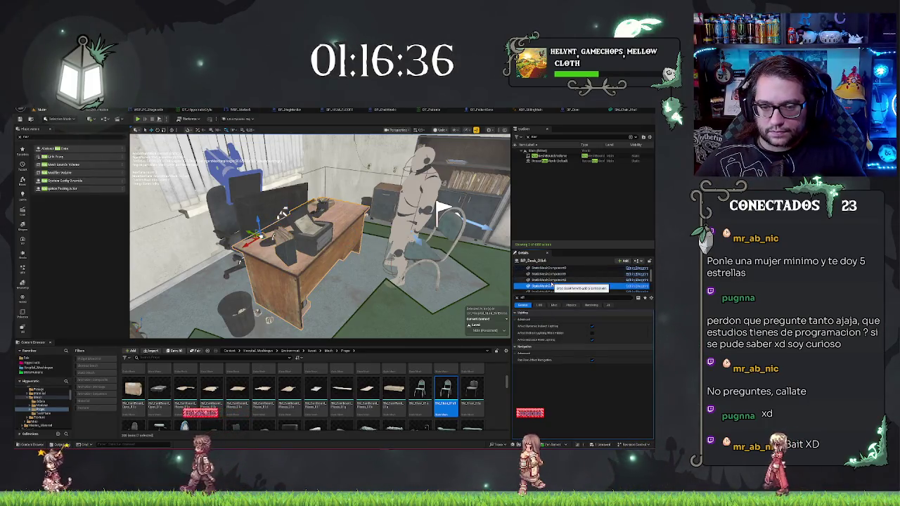
{"action": "left_click", "coordinate": [548, 268]}
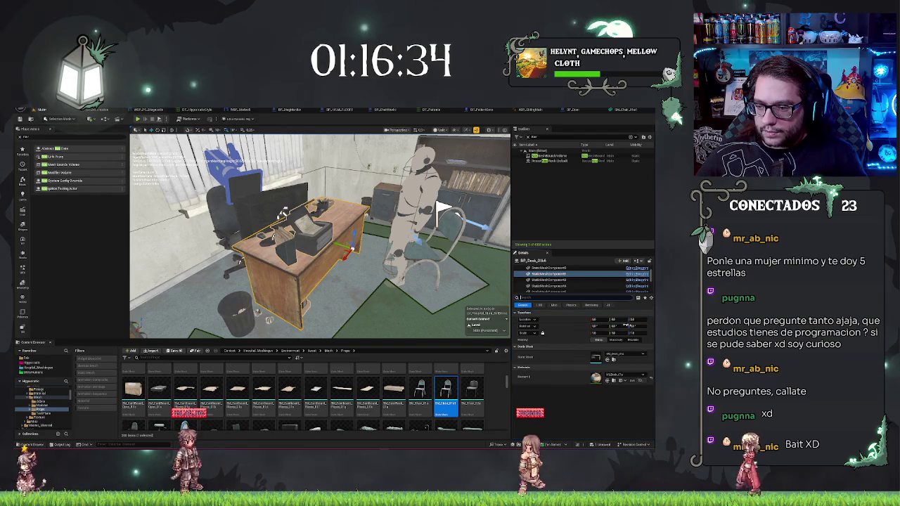
{"action": "left_click", "coordinate": [611, 358]}
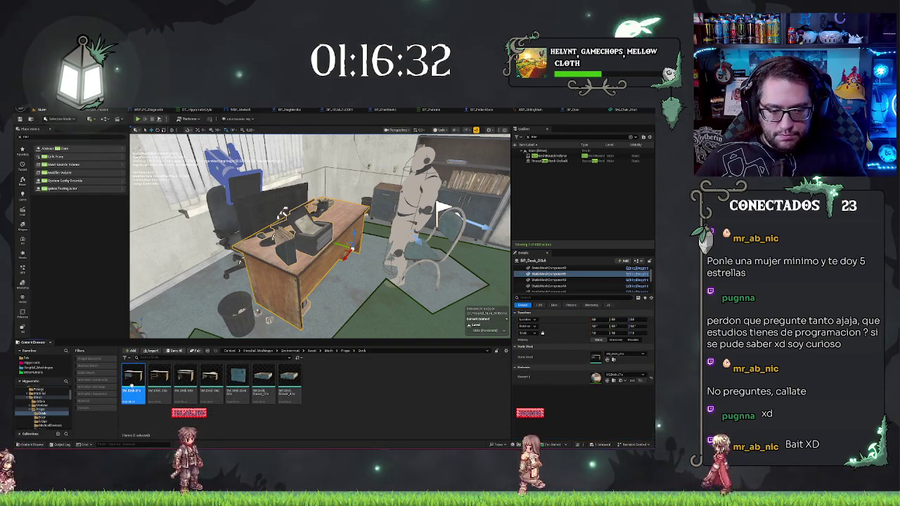
{"action": "double_click", "coordinate": [132, 386]}
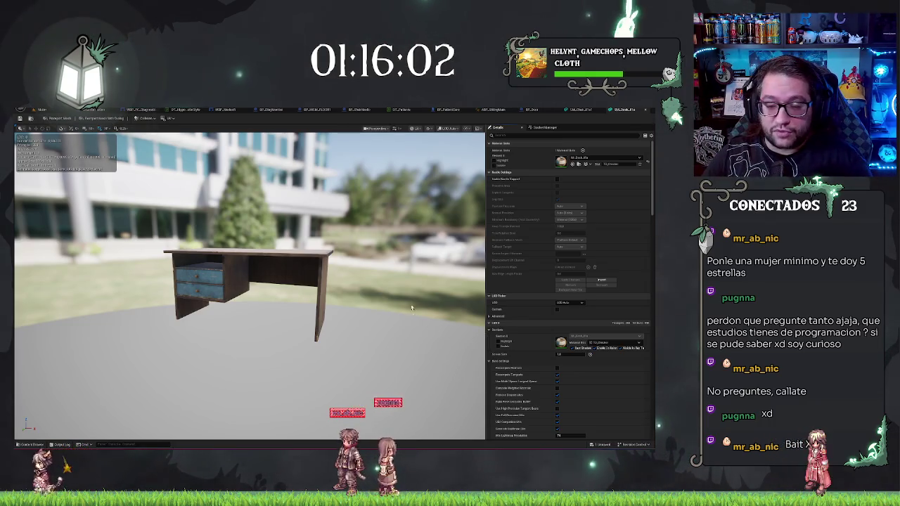
{"action": "mouse_move", "coordinate": [400, 292]}
{"action": "left_mouse_down"}
{"action": "mouse_move", "coordinate": [379, 274]}
{"action": "mouse_move", "coordinate": [422, 267]}
{"action": "left_mouse_up"}
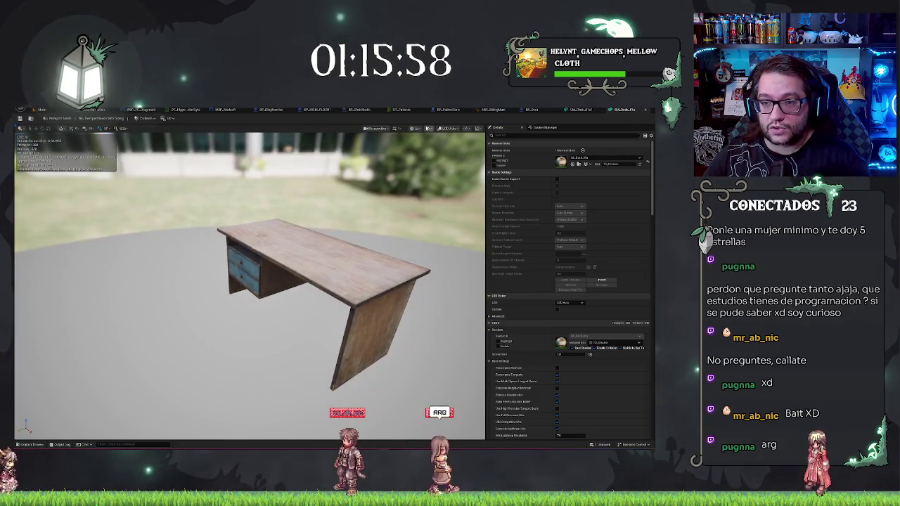
{"action": "left_click", "coordinate": [428, 128]}
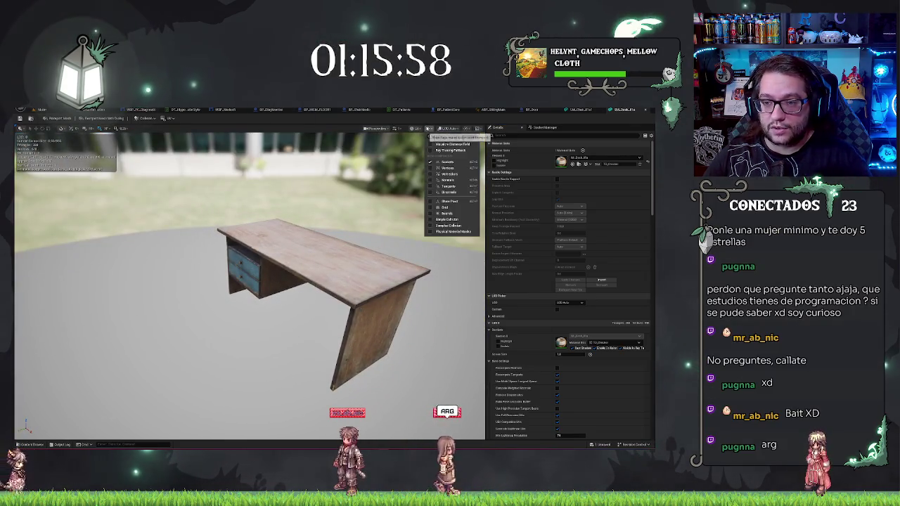
{"action": "left_click", "coordinate": [437, 232]}
{"action": "left_click_drag", "start_coordinate": [281, 296], "coordinate": [172, 295]}
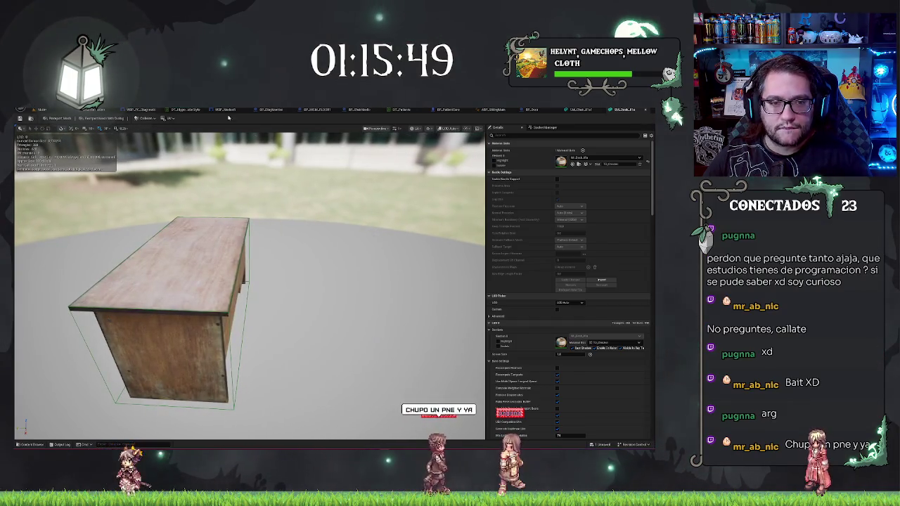
{"action": "left_click", "coordinate": [53, 110]}
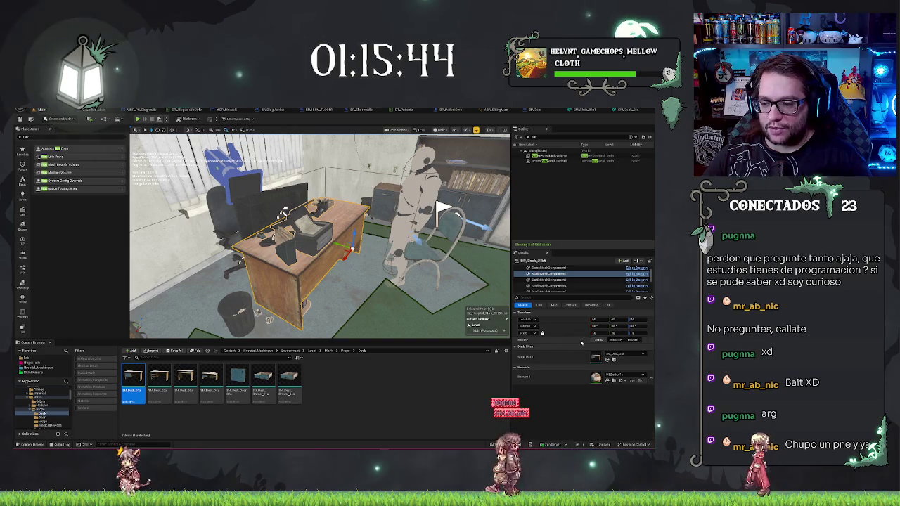
Untick Can Ever Affect Navigation on the BP_Desk_01b mesh parts, filtering Details by 'af'.
{"action": "scroll", "coordinate": [562, 277], "scroll_direction": "up", "scroll_amount": 2}
{"action": "left_click", "coordinate": [534, 268]}
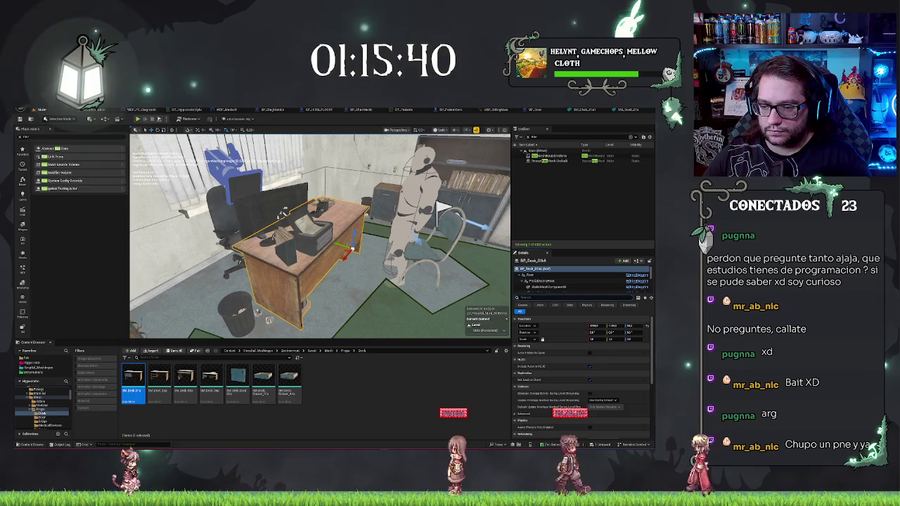
{"action": "scroll", "coordinate": [583, 376], "scroll_direction": "down", "scroll_amount": 5}
{"action": "type", "text": "af"}
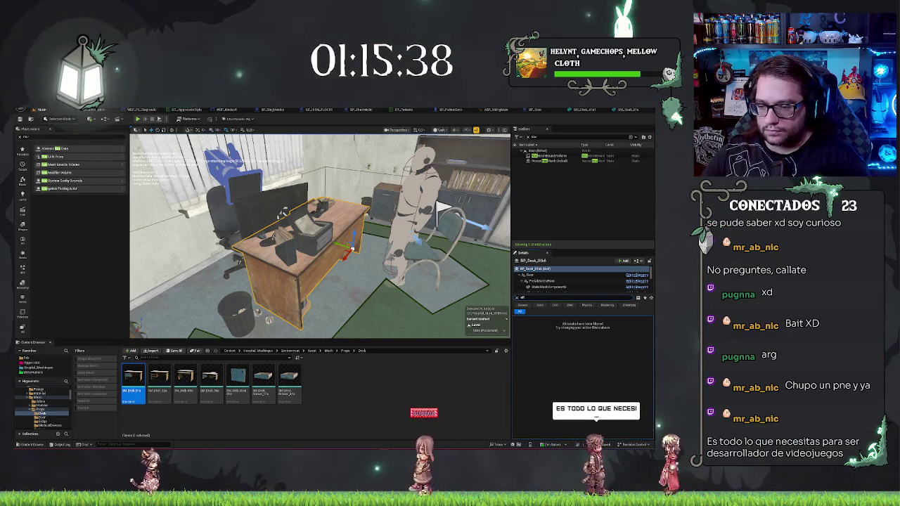
{"action": "left_click", "coordinate": [539, 288]}
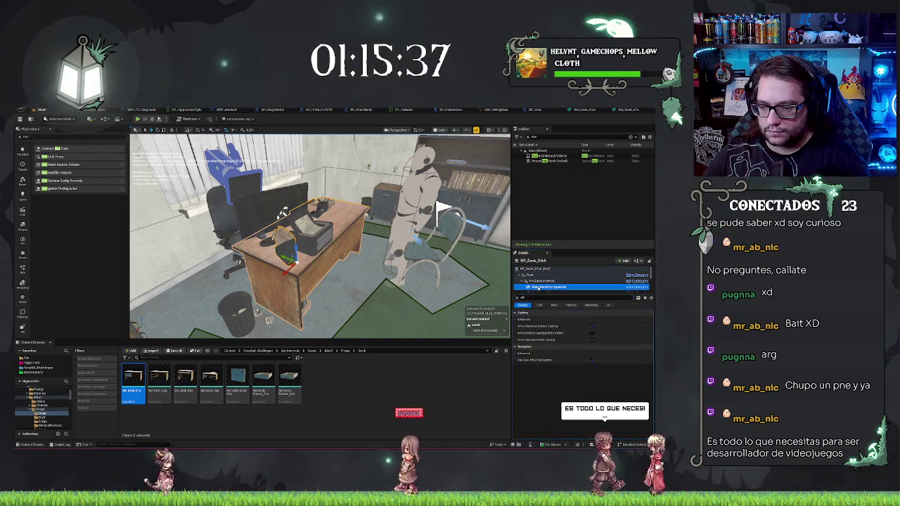
{"action": "left_click", "coordinate": [592, 361]}
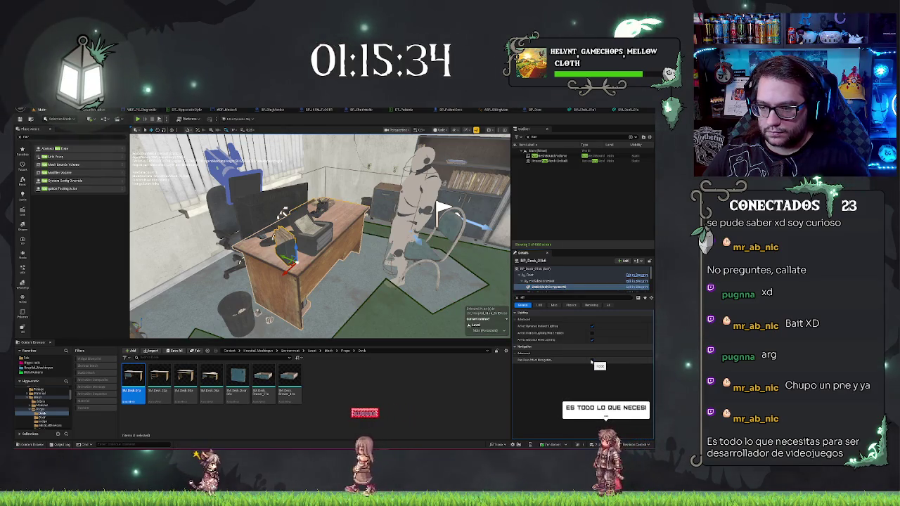
{"action": "key", "text": "ctrl+z"}
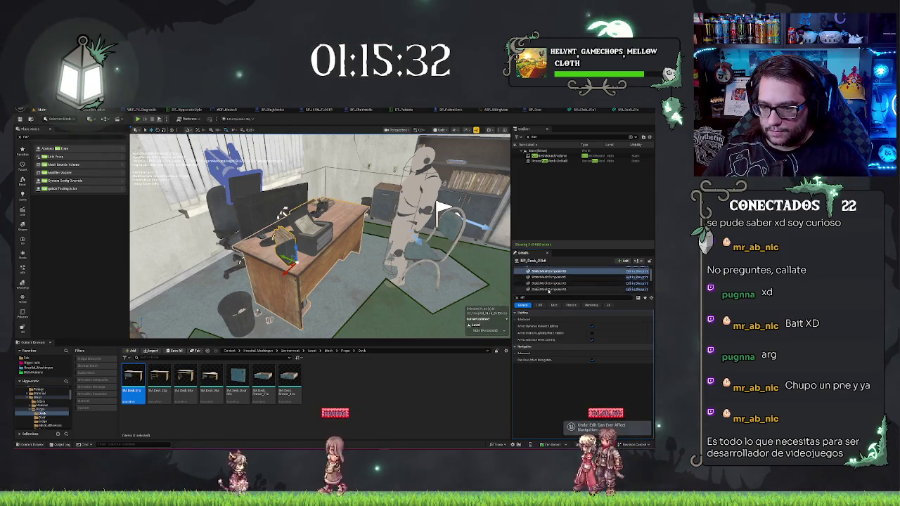
{"action": "key", "text": "Up"}
{"action": "key", "text": "Up"}
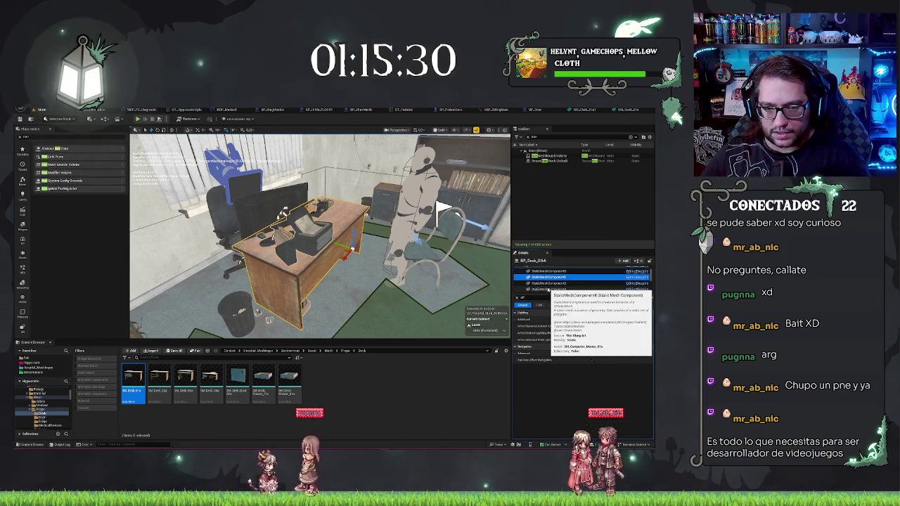
{"action": "left_click", "coordinate": [591, 361]}
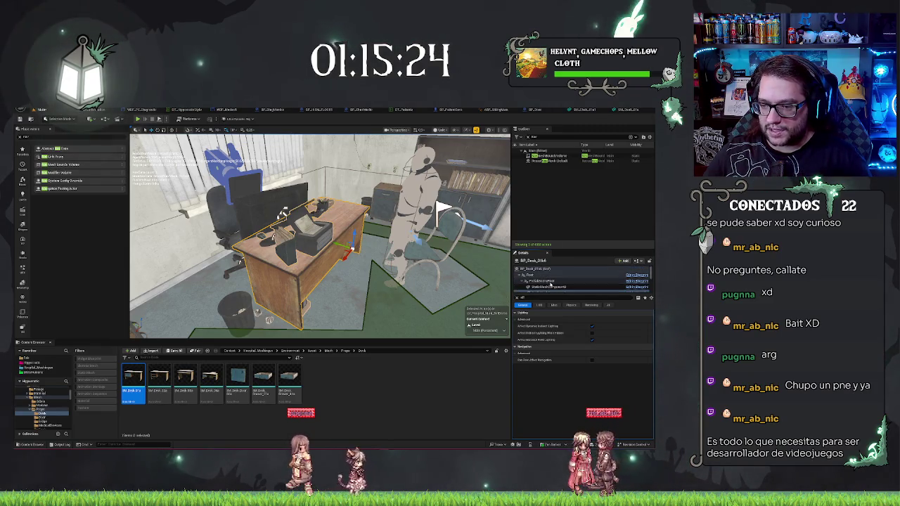
{"action": "key", "text": "shift+Down"}
{"action": "key", "text": "shift+Down"}
{"action": "key", "text": "shift+Down"}
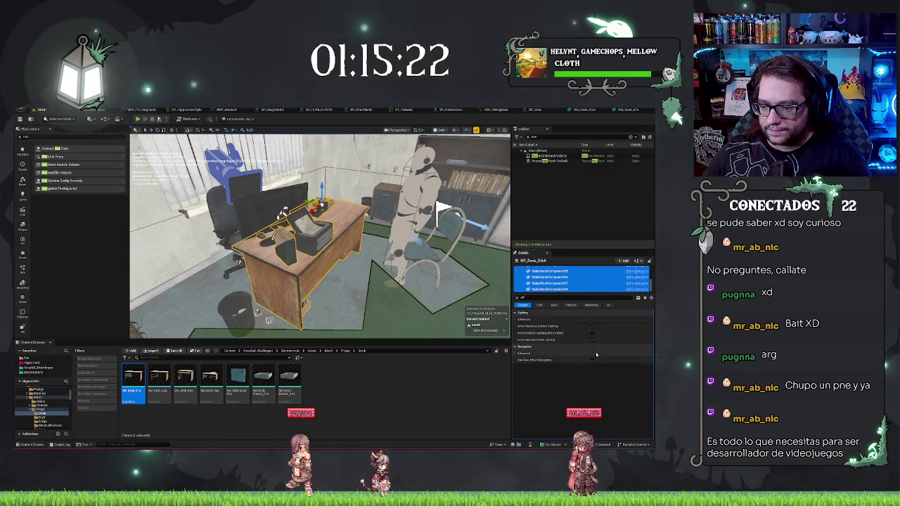
Untick Can Ever Affect Navigation on the chair and place a NavModifierVolume beside it.
{"action": "scroll", "coordinate": [394, 232], "scroll_direction": "up", "scroll_amount": 5}
{"action": "left_click_drag", "start_coordinate": [395, 162], "coordinate": [441, 153]}
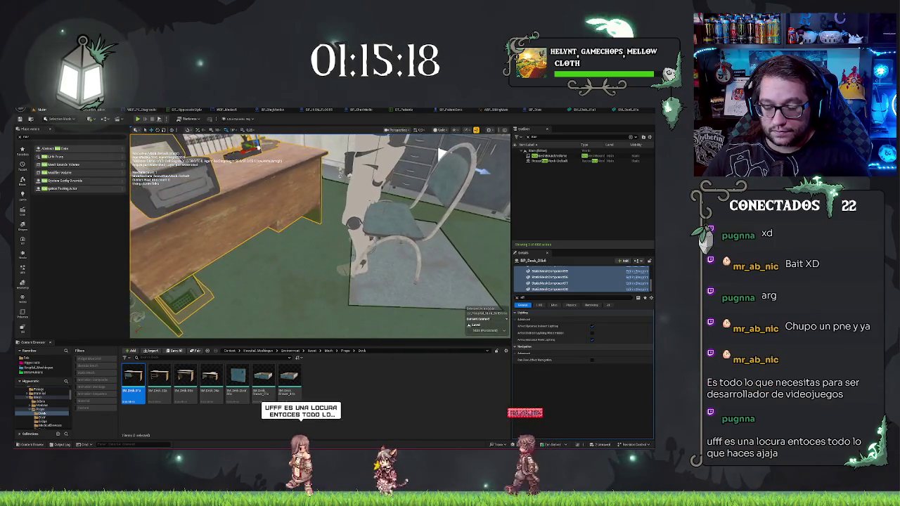
{"action": "left_click", "coordinate": [441, 154]}
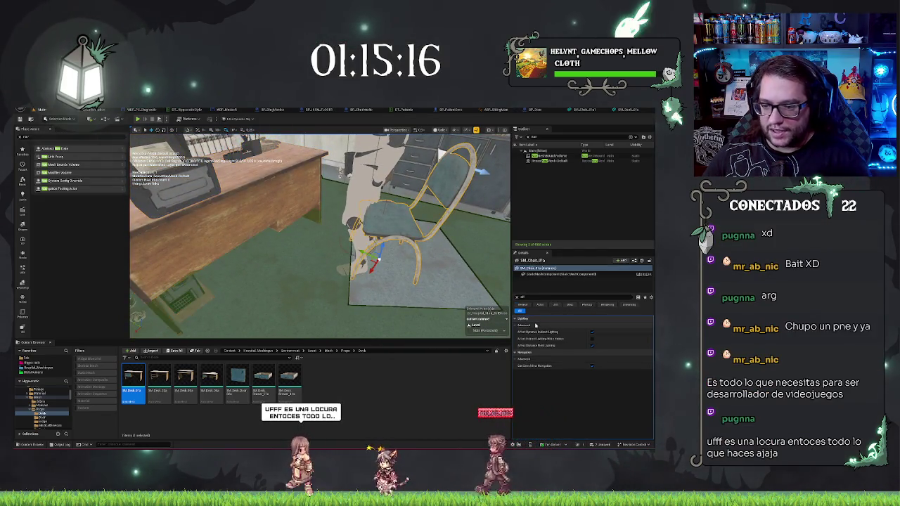
{"action": "left_click", "coordinate": [591, 366]}
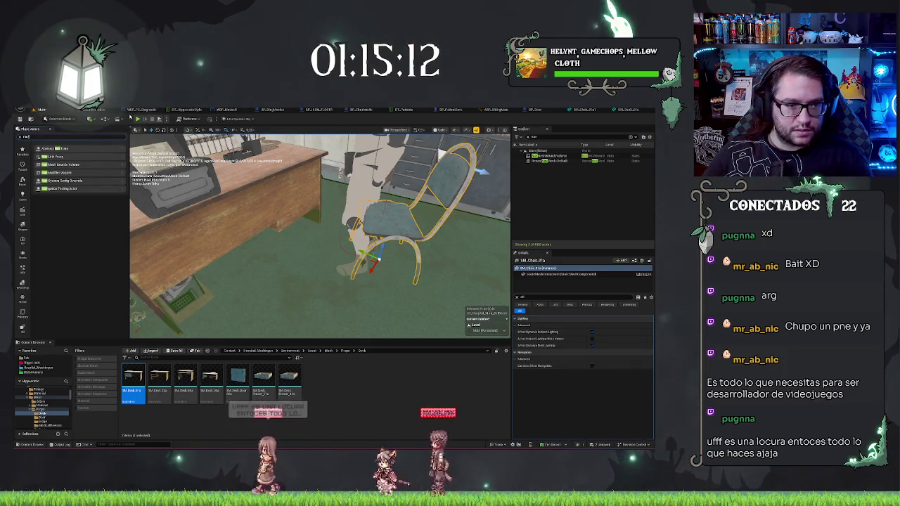
{"action": "mouse_move", "coordinate": [62, 173]}
{"action": "left_mouse_down"}
{"action": "mouse_move", "coordinate": [456, 171]}
{"action": "mouse_move", "coordinate": [407, 165]}
{"action": "mouse_move", "coordinate": [304, 199]}
{"action": "left_mouse_up"}
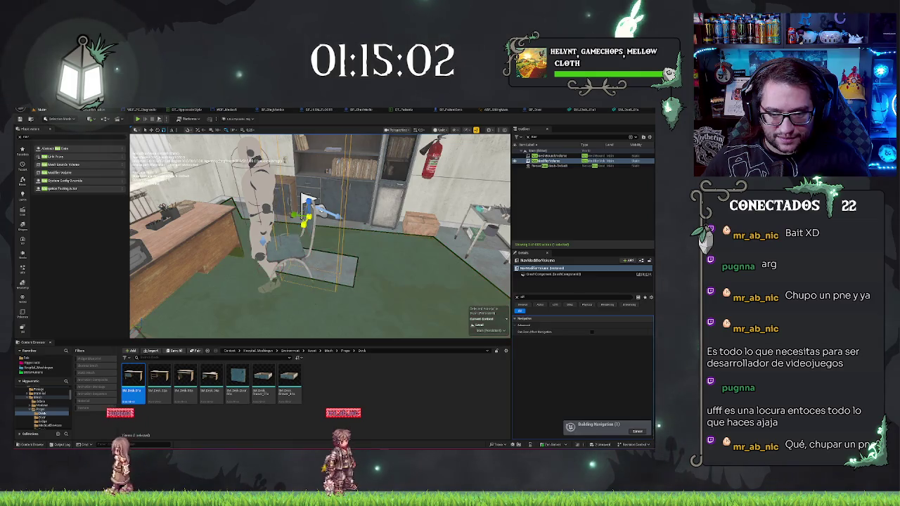
Shrink the nav modifier volume to fit the chair and check the rebuilt navmesh.
{"action": "key", "text": "ctrl+z"}
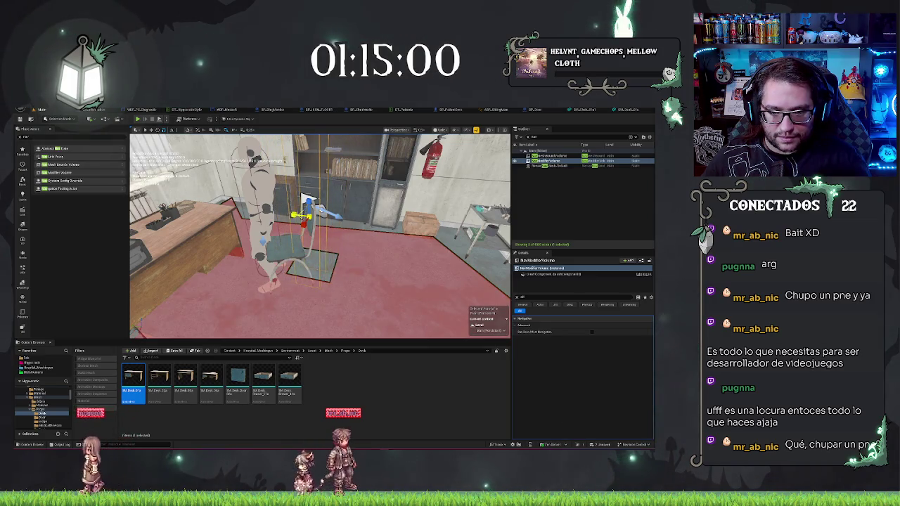
{"action": "left_click_drag", "start_coordinate": [304, 198], "coordinate": [354, 147]}
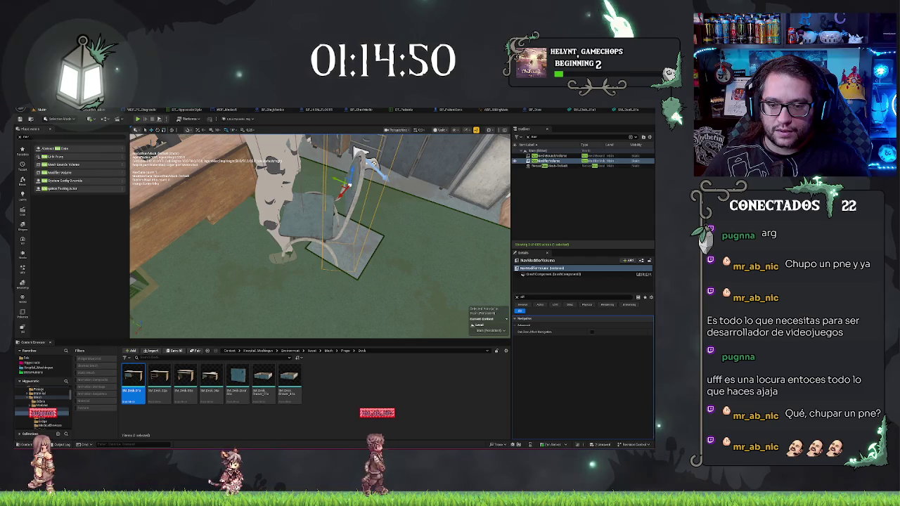
{"action": "mouse_move", "coordinate": [341, 184]}
{"action": "left_mouse_down"}
{"action": "mouse_move", "coordinate": [337, 176]}
{"action": "mouse_move", "coordinate": [319, 190]}
{"action": "left_mouse_up"}
{"action": "mouse_move", "coordinate": [355, 140]}
{"action": "left_mouse_down"}
{"action": "mouse_move", "coordinate": [285, 181]}
{"action": "mouse_move", "coordinate": [313, 241]}
{"action": "left_mouse_up"}
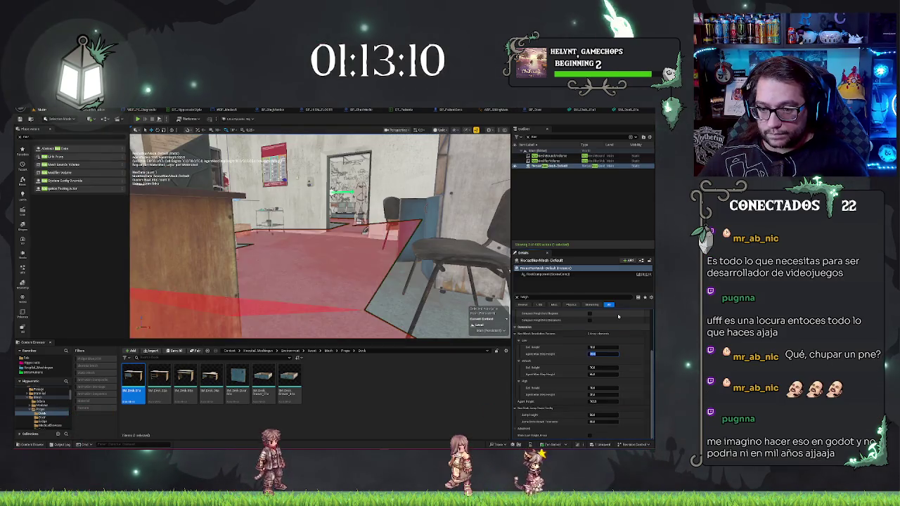
Adjust the Default agent's Agent Max Step Height in RecastNavMesh-Default.
{"action": "left_click", "coordinate": [593, 374]}
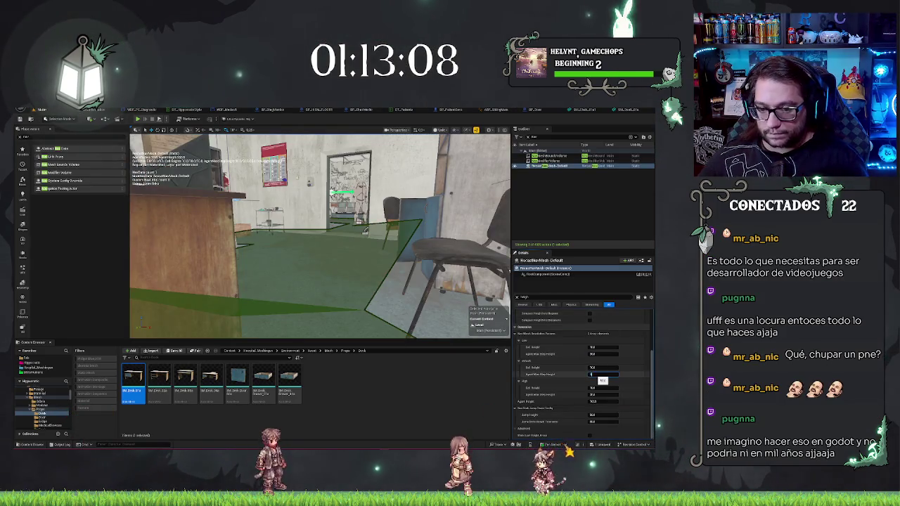
{"action": "mouse_move", "coordinate": [337, 211]}
{"action": "left_mouse_down"}
{"action": "mouse_move", "coordinate": [342, 184]}
{"action": "mouse_move", "coordinate": [326, 227]}
{"action": "left_mouse_up"}
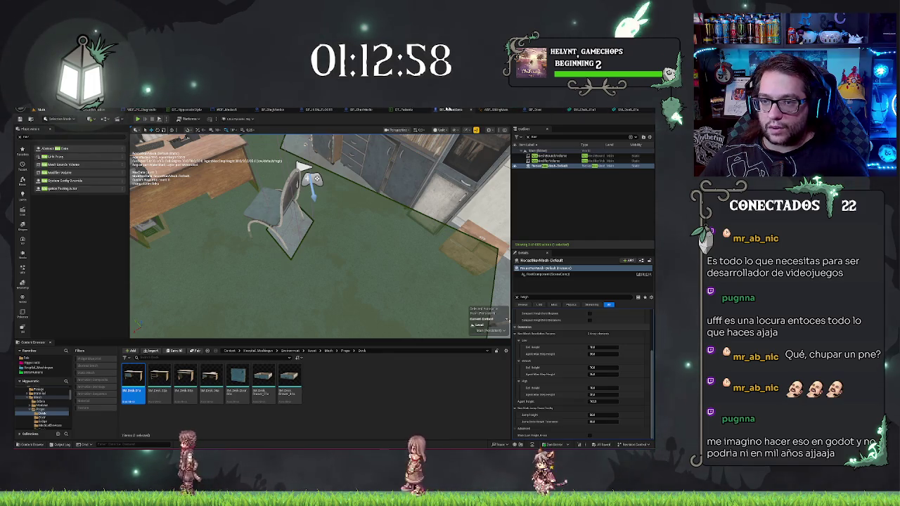
{"action": "left_click", "coordinate": [457, 110]}
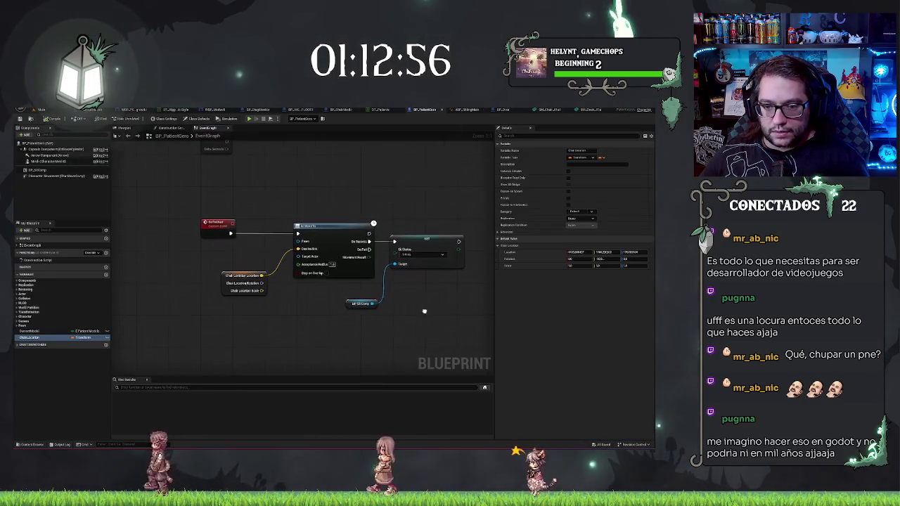
Add a Set Actor Rotation node using the chair location's rotation, run after MoveTo On Success.
{"action": "left_click_drag", "start_coordinate": [368, 284], "coordinate": [462, 298]}
{"action": "left_click_drag", "start_coordinate": [369, 304], "coordinate": [441, 304]}
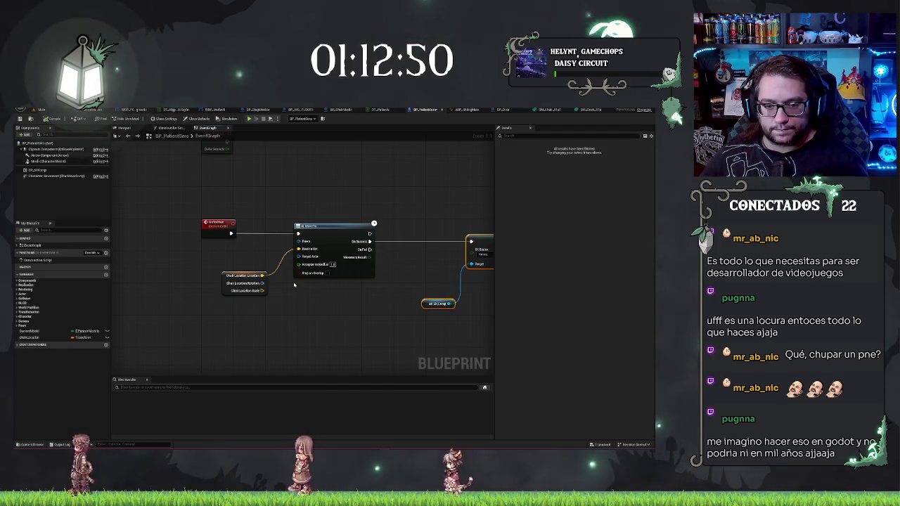
{"action": "right_click", "coordinate": [292, 331]}
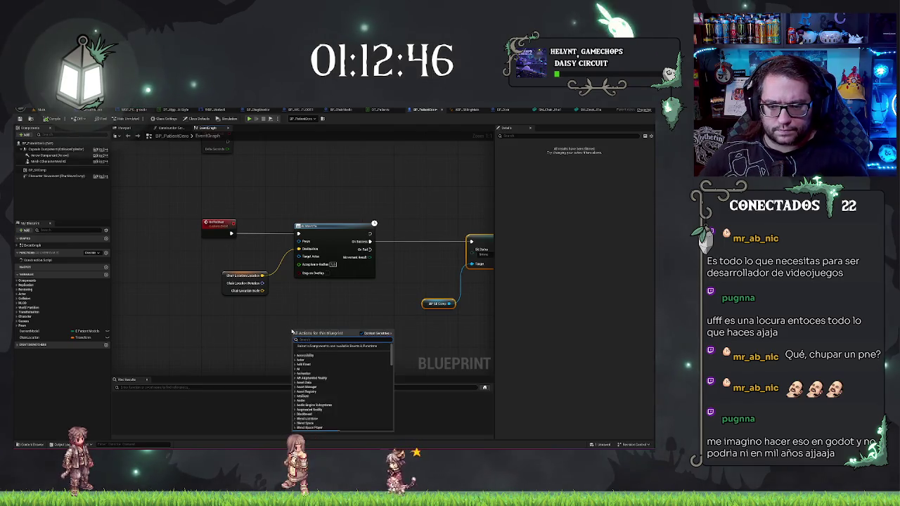
{"action": "type", "text": "set actor rota"}
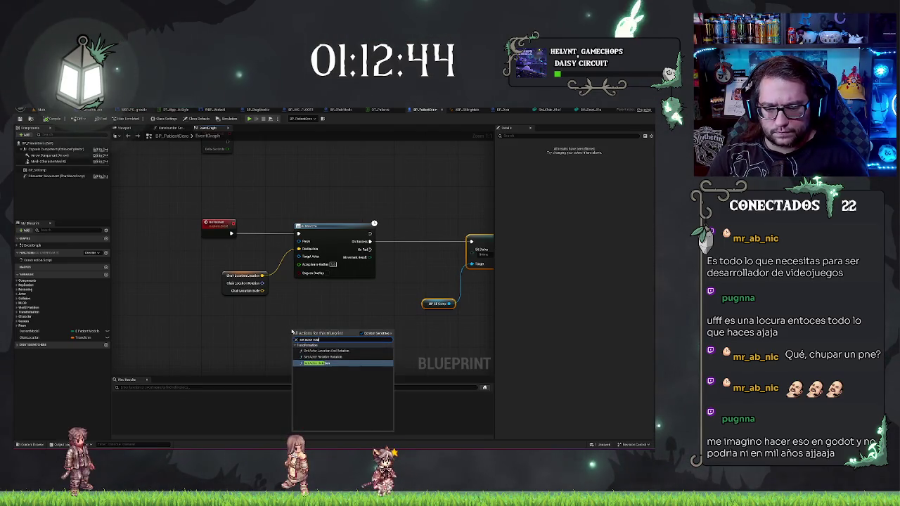
{"action": "key", "text": "Return"}
{"action": "left_click_drag", "start_coordinate": [430, 236], "coordinate": [406, 234]}
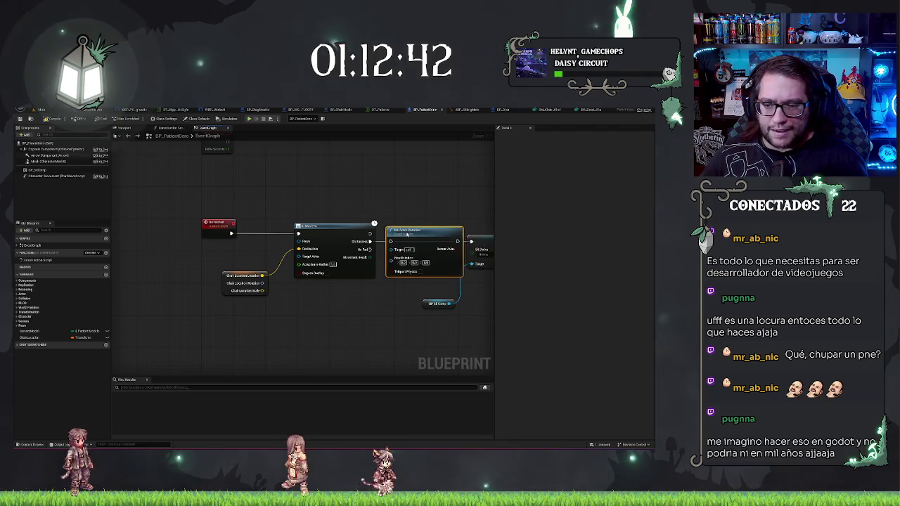
{"action": "mouse_move", "coordinate": [263, 283]}
{"action": "left_mouse_down"}
{"action": "mouse_move", "coordinate": [318, 287]}
{"action": "mouse_move", "coordinate": [392, 258]}
{"action": "left_mouse_up"}
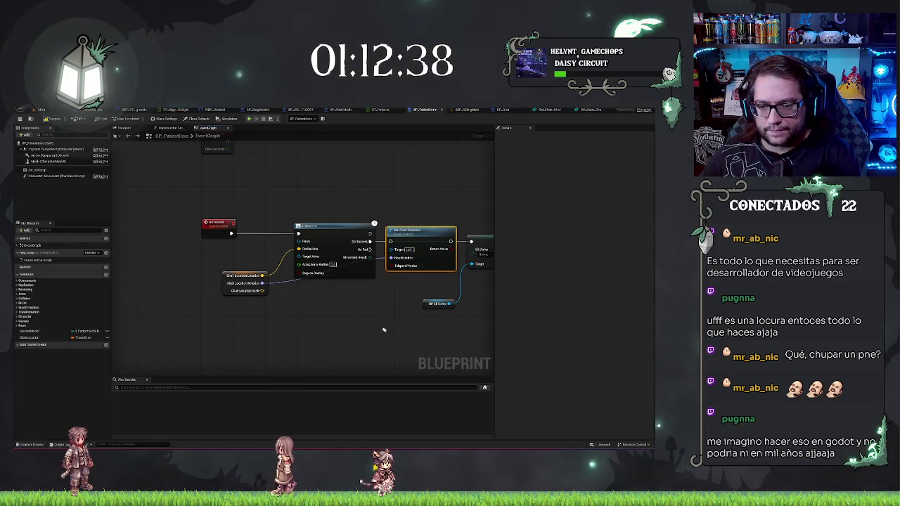
{"action": "left_click_drag", "start_coordinate": [383, 329], "coordinate": [346, 320]}
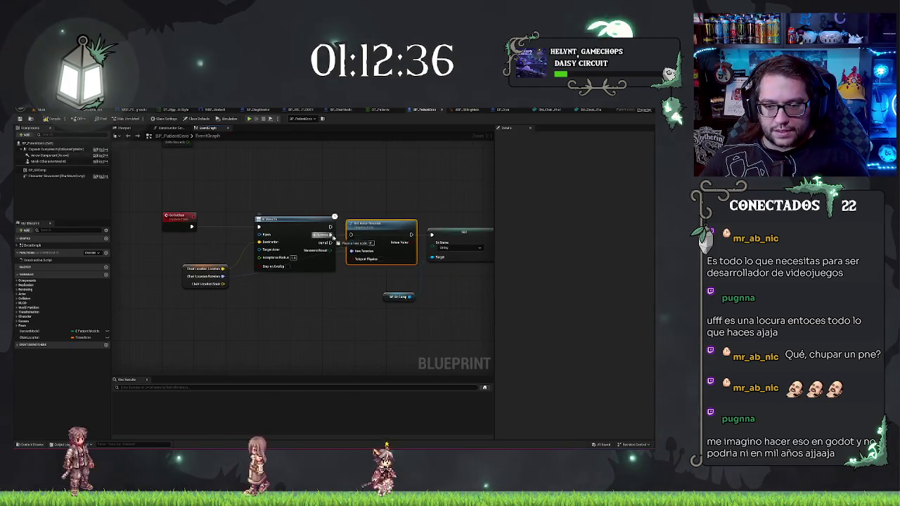
{"action": "left_click_drag", "start_coordinate": [333, 238], "coordinate": [354, 236]}
{"action": "left_click", "coordinate": [422, 278]}
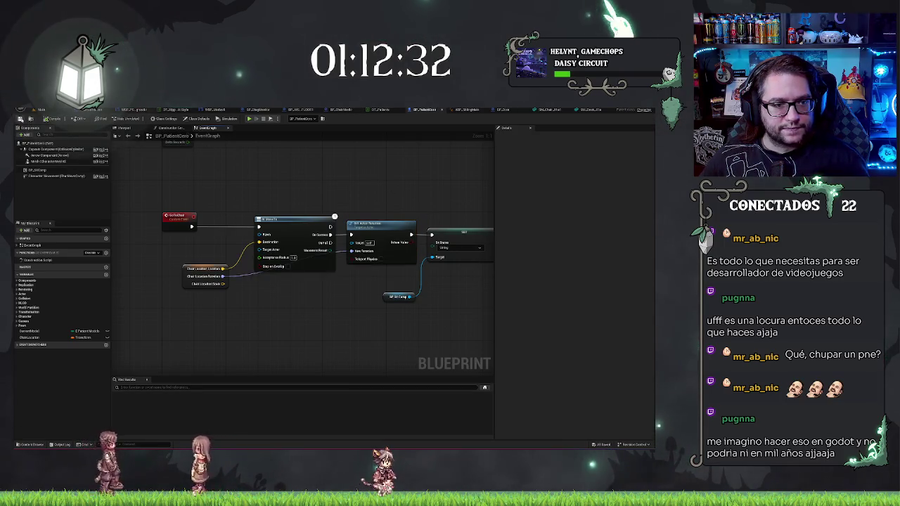
{"action": "left_click", "coordinate": [55, 110]}
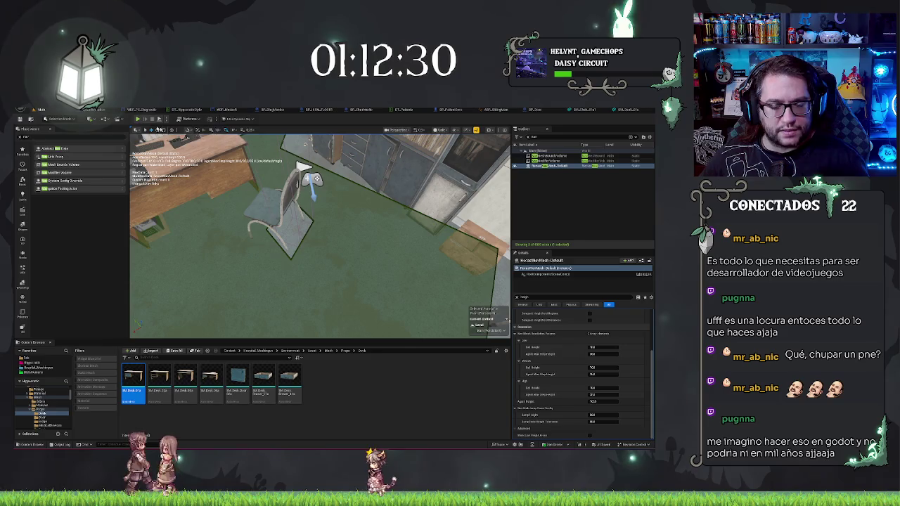
Frame the office room and orbit the view to look over the desk and navmesh.
{"action": "left_click", "coordinate": [627, 111]}
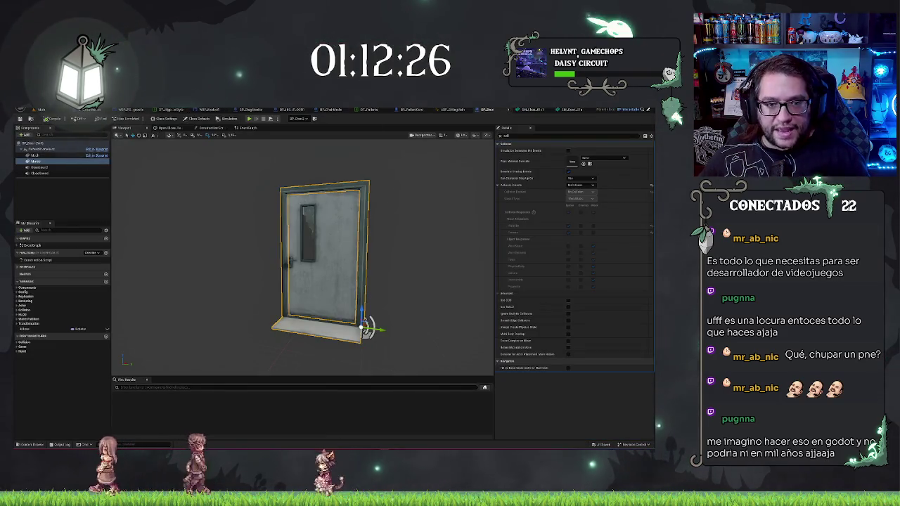
{"action": "left_click", "coordinate": [42, 111]}
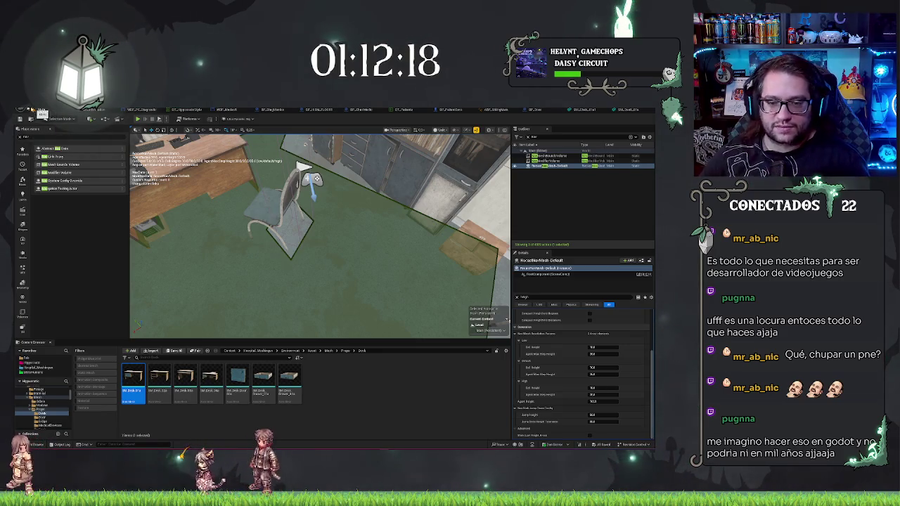
{"action": "key", "text": "f"}
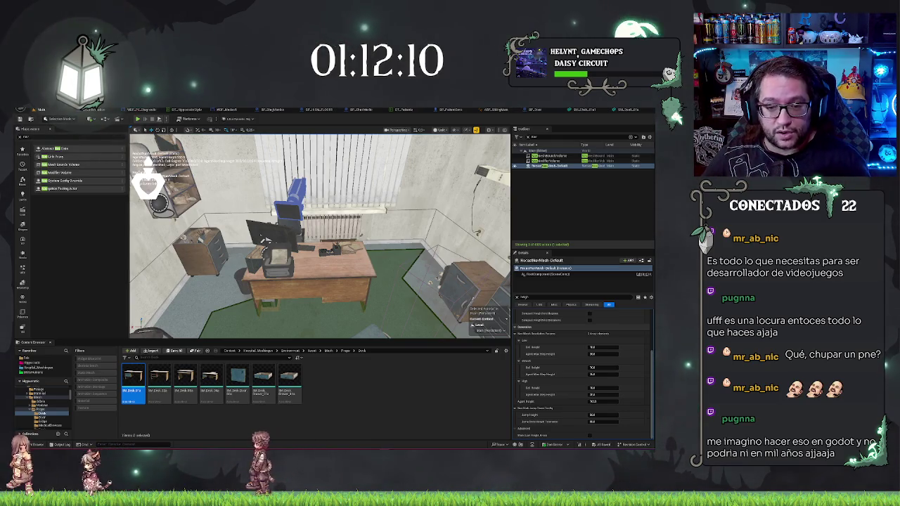
{"action": "mouse_move", "coordinate": [319, 235]}
{"action": "left_mouse_down"}
{"action": "mouse_move", "coordinate": [232, 249]}
{"action": "mouse_move", "coordinate": [253, 257]}
{"action": "mouse_move", "coordinate": [200, 232]}
{"action": "mouse_move", "coordinate": [213, 254]}
{"action": "left_mouse_up"}
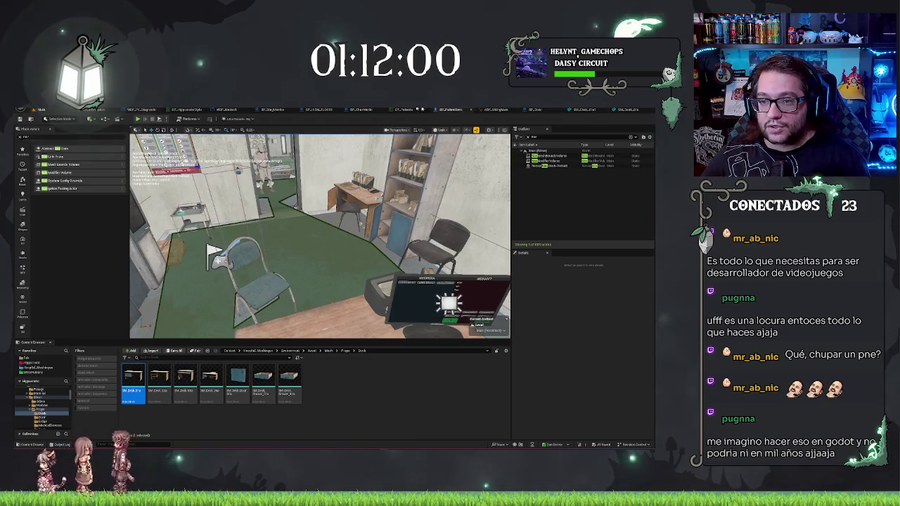
{"action": "left_click", "coordinate": [450, 109]}
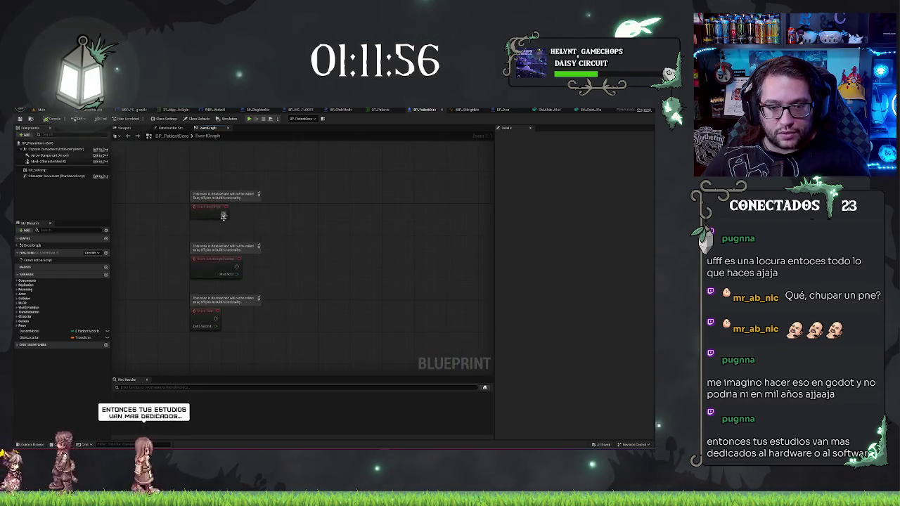
Chain a Delay node after BeginPlay and call Go to Chair from its Completed pin.
{"action": "left_click_drag", "start_coordinate": [223, 215], "coordinate": [244, 215]}
{"action": "type", "text": "delay"}
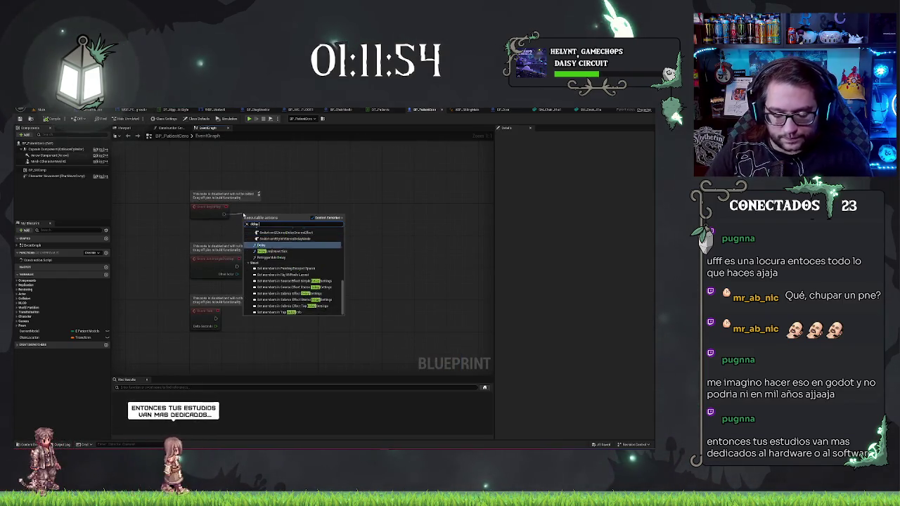
{"action": "key", "text": "Return"}
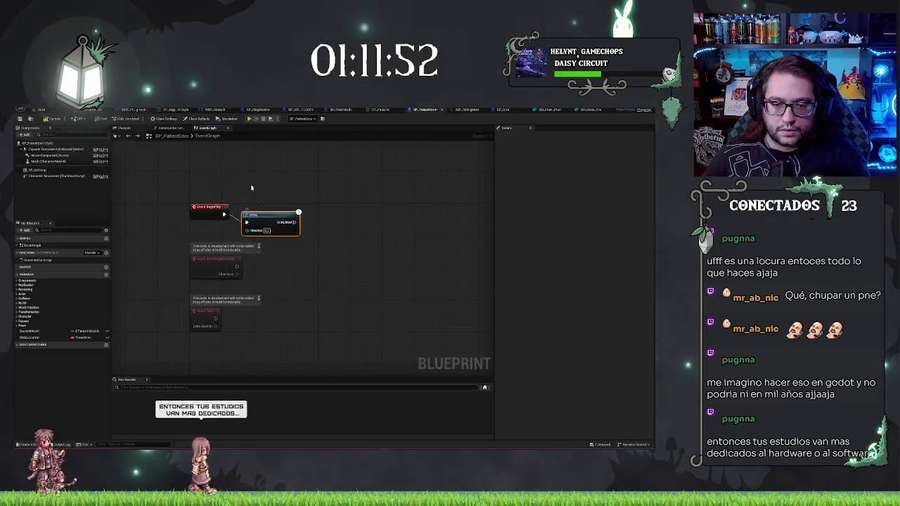
{"action": "left_click_drag", "start_coordinate": [371, 273], "coordinate": [362, 226]}
{"action": "left_click_drag", "start_coordinate": [286, 173], "coordinate": [310, 178]}
{"action": "type", "text": "get"}
{"action": "key", "text": "Return"}
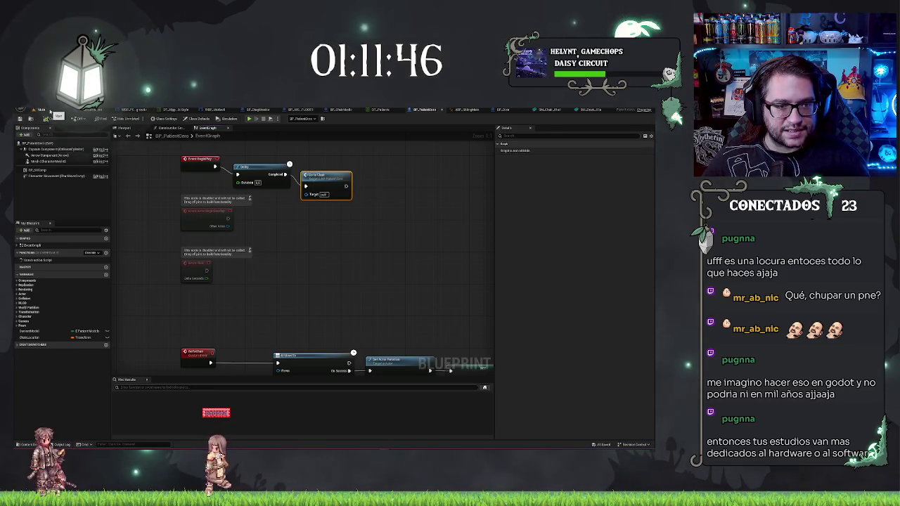
{"action": "left_click", "coordinate": [57, 112]}
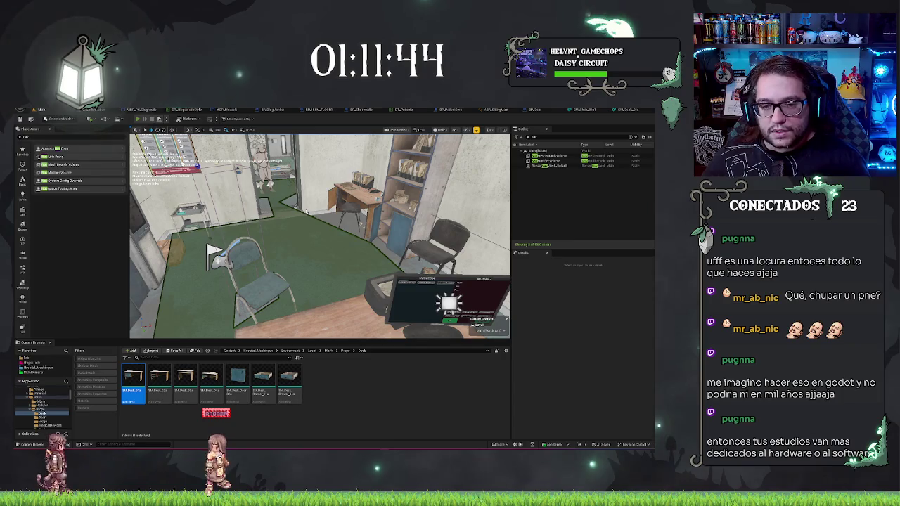
Play-test the level, stop it, and fly the view to where the patient ended up.
{"action": "key", "text": "alt+p"}
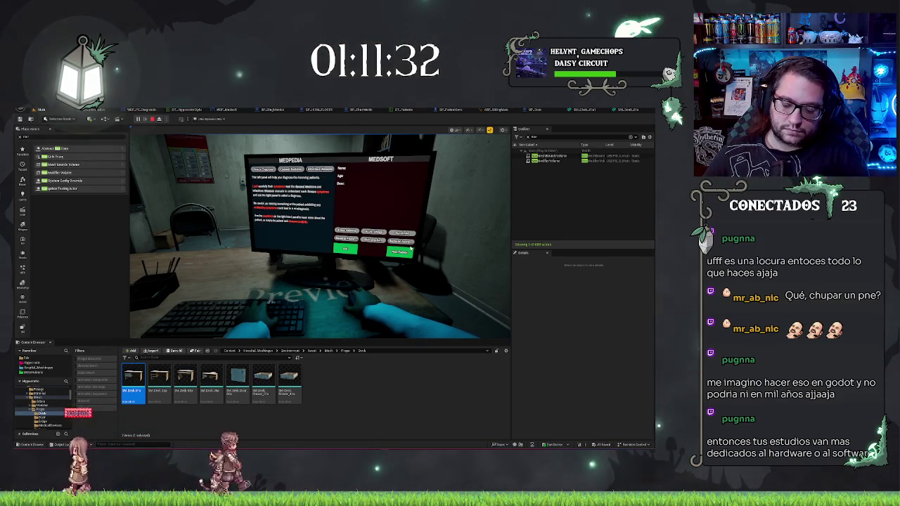
{"action": "key", "text": "Escape"}
{"action": "key", "text": "s"}
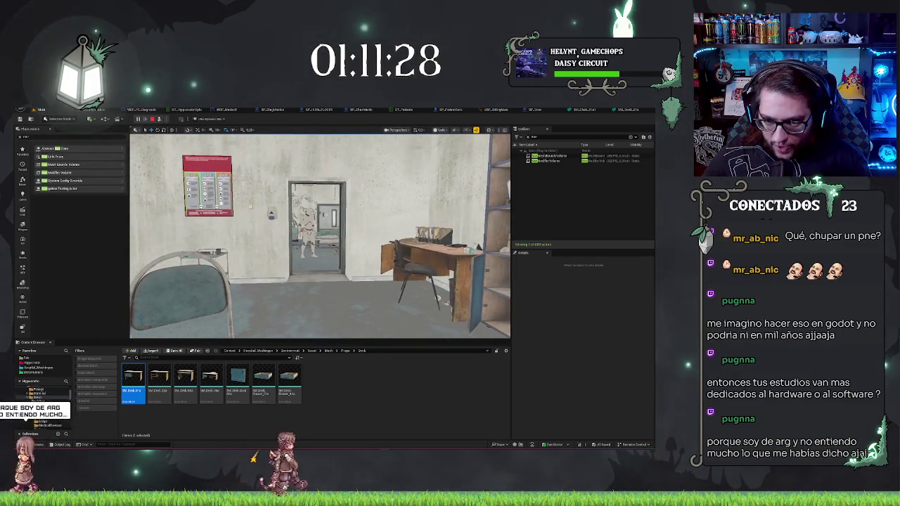
{"action": "key", "text": "Escape"}
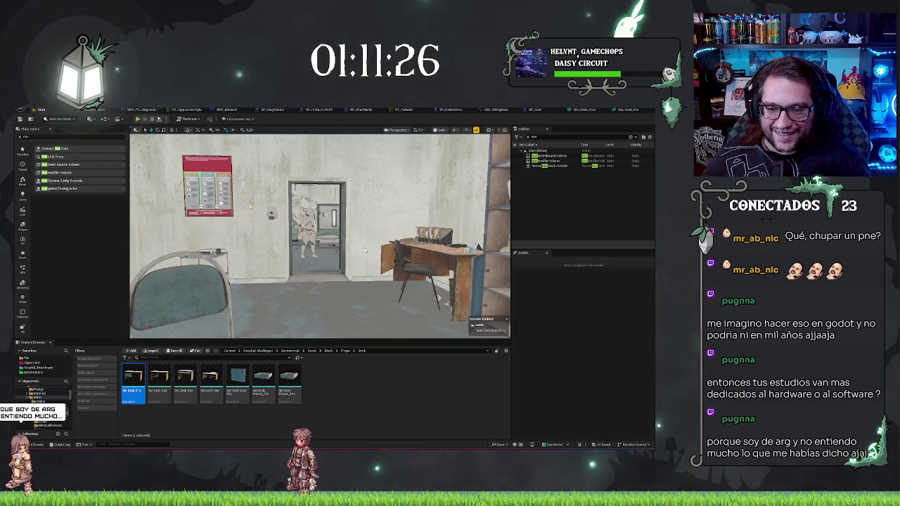
{"action": "key", "text": "w"}
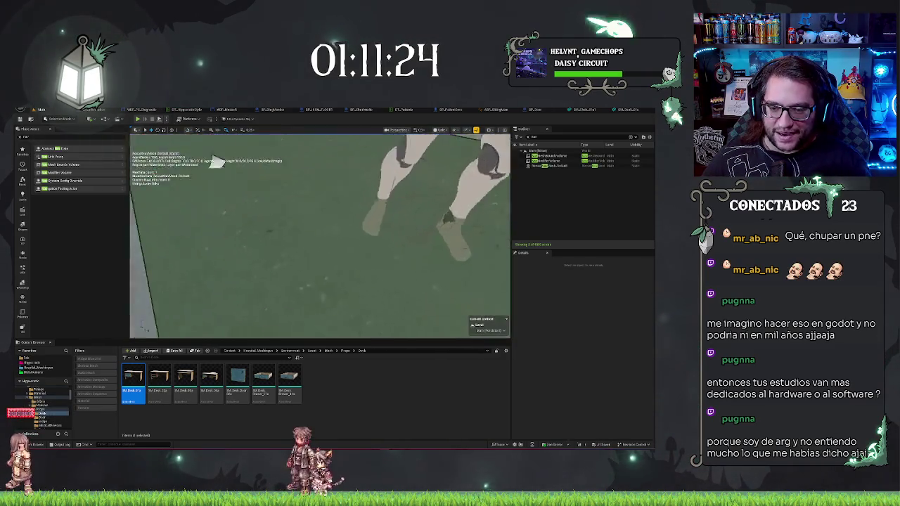
{"action": "scroll", "coordinate": [320, 236], "scroll_direction": "down", "scroll_amount": 5}
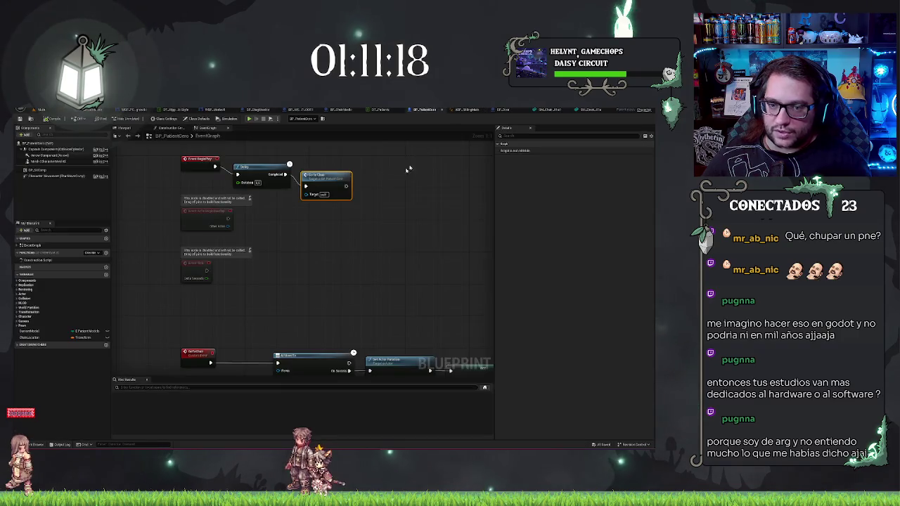
{"action": "left_click", "coordinate": [454, 110]}
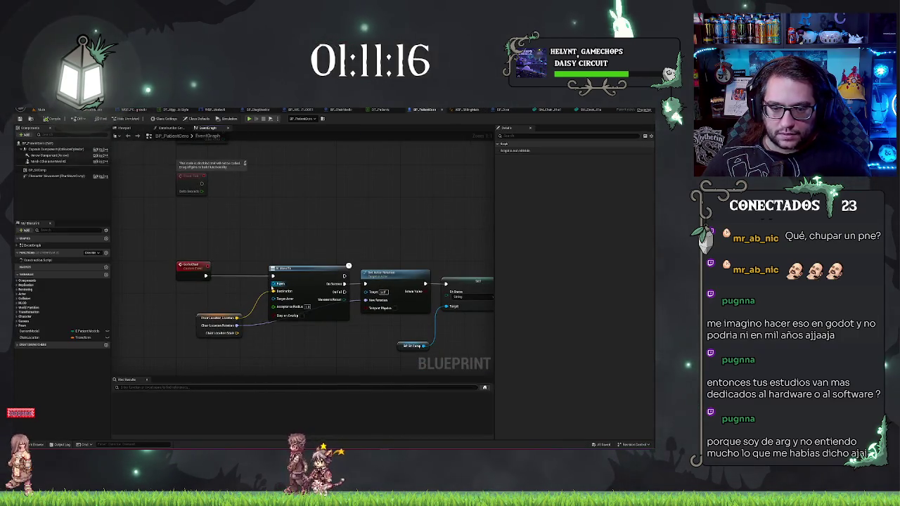
Connect a 'Get a reference to self' node to the AI MoveTo node's Pawn pin.
{"action": "left_click_drag", "start_coordinate": [273, 283], "coordinate": [229, 290]}
{"action": "type", "text": "self"}
{"action": "key", "text": "Return"}
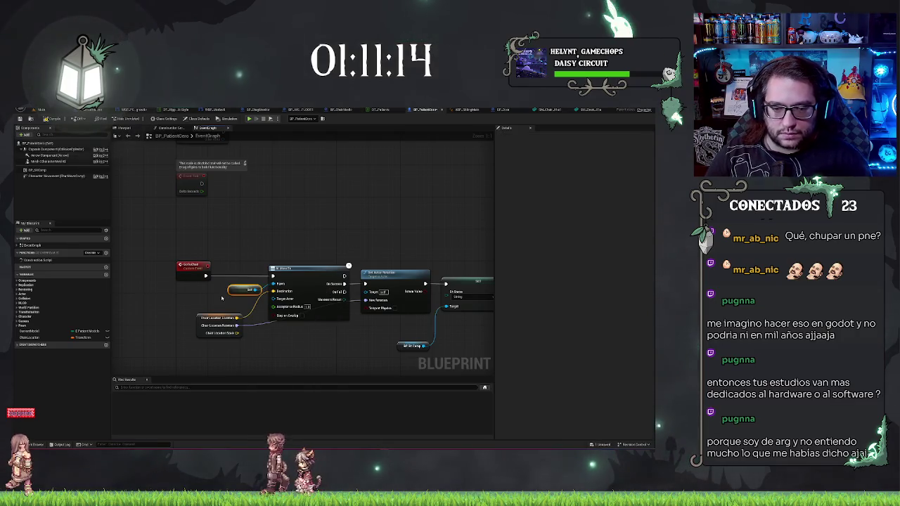
{"action": "left_click_drag", "start_coordinate": [236, 295], "coordinate": [221, 299]}
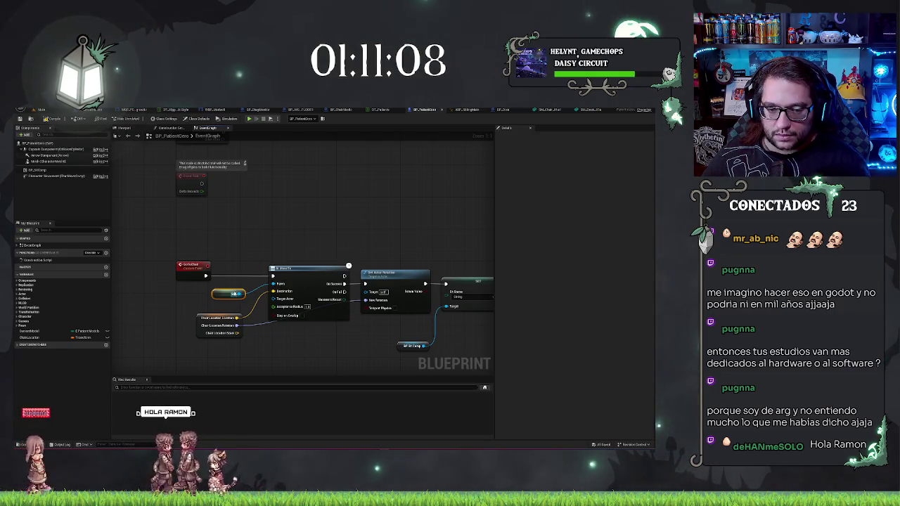
{"action": "mouse_move", "coordinate": [303, 227]}
{"action": "left_mouse_down"}
{"action": "mouse_move", "coordinate": [277, 197]}
{"action": "mouse_move", "coordinate": [287, 207]}
{"action": "left_mouse_up"}
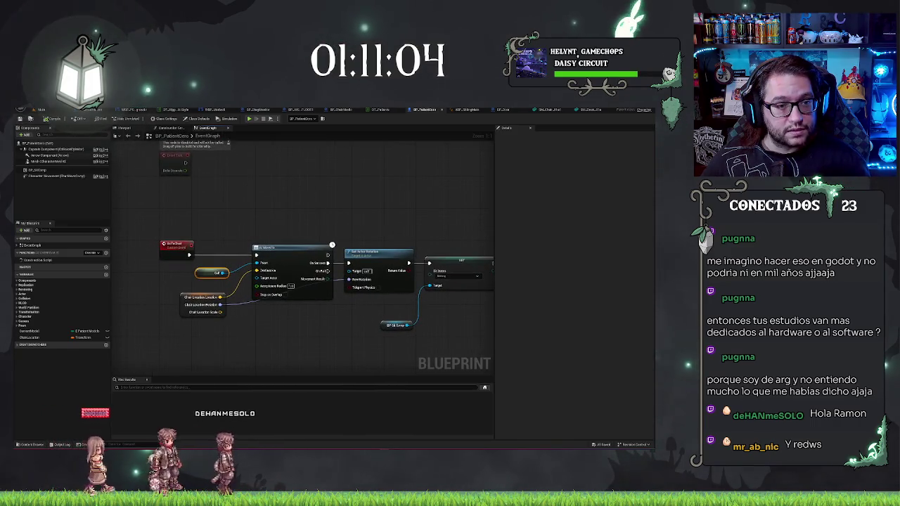
{"action": "left_click", "coordinate": [41, 110]}
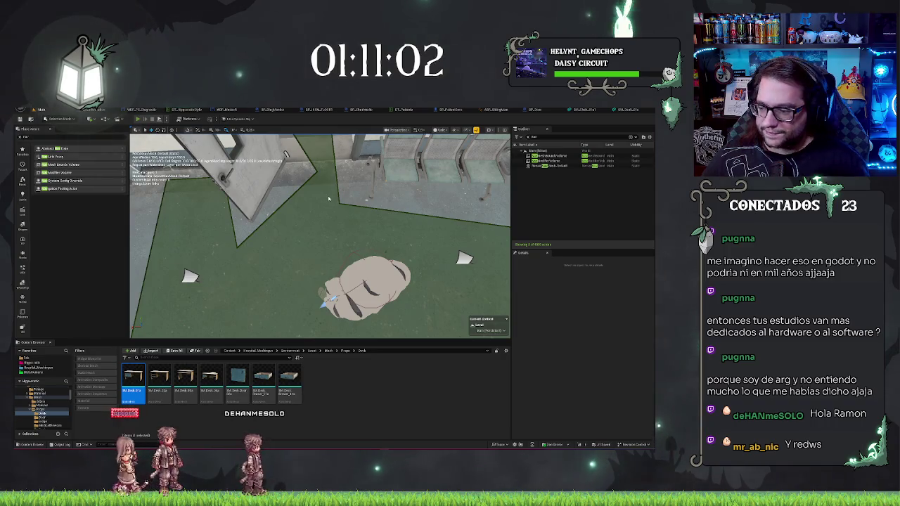
{"action": "key", "text": "alt+p"}
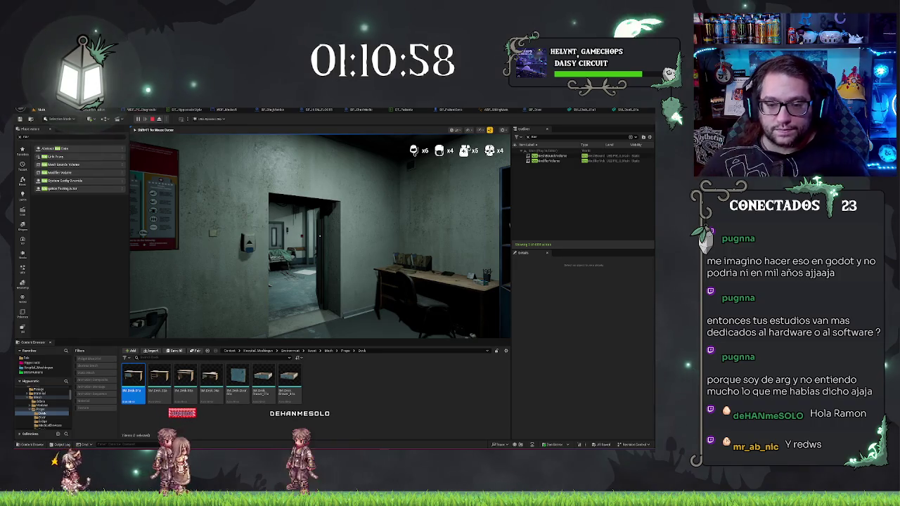
{"action": "key", "text": "s"}
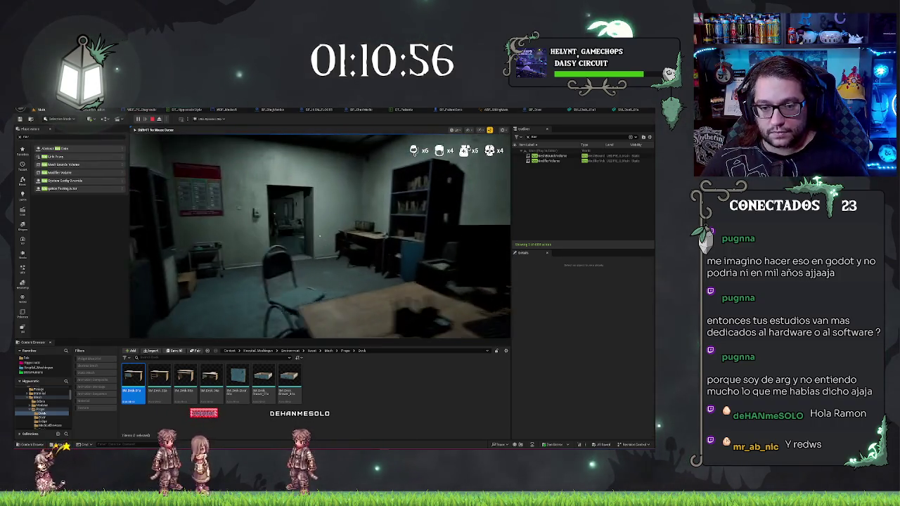
{"action": "key", "text": "a"}
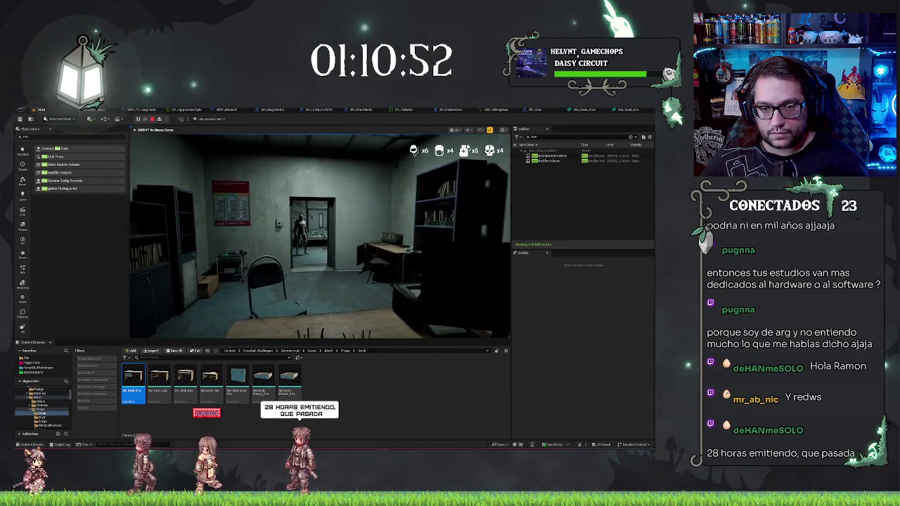
{"action": "key", "text": "s"}
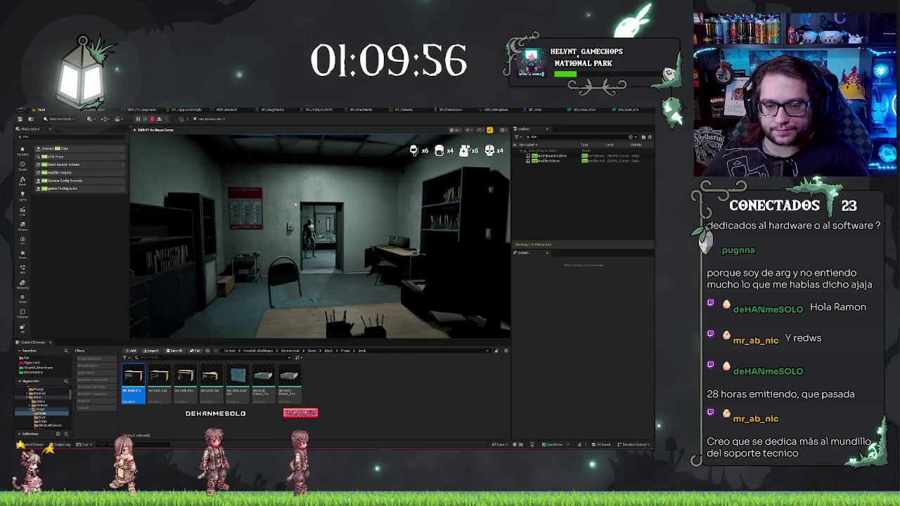
{"action": "key", "text": "Escape"}
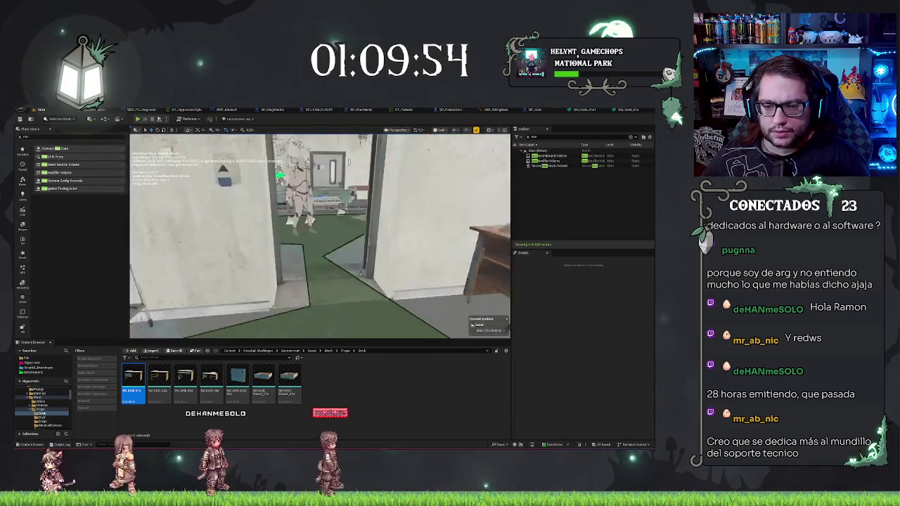
Fly the camera through the doorway up to the waiting-room chairs.
{"action": "key", "text": "w"}
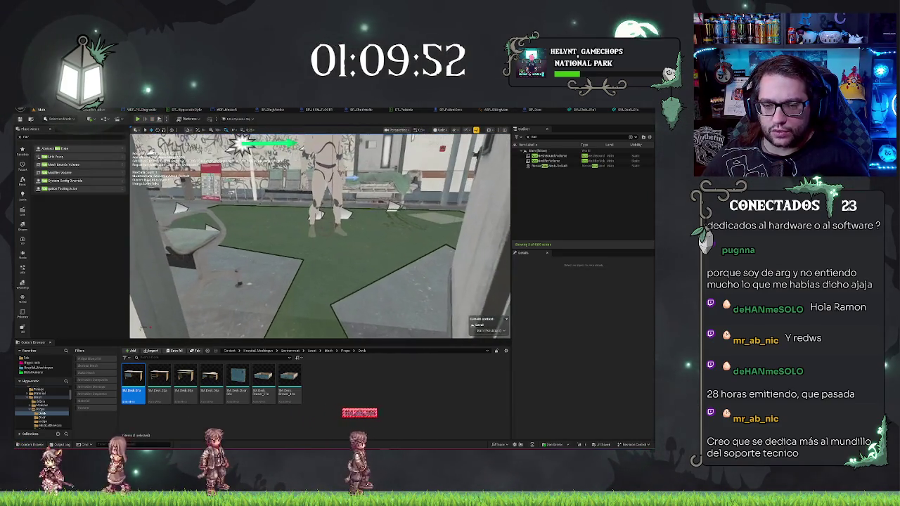
{"action": "key", "text": "w"}
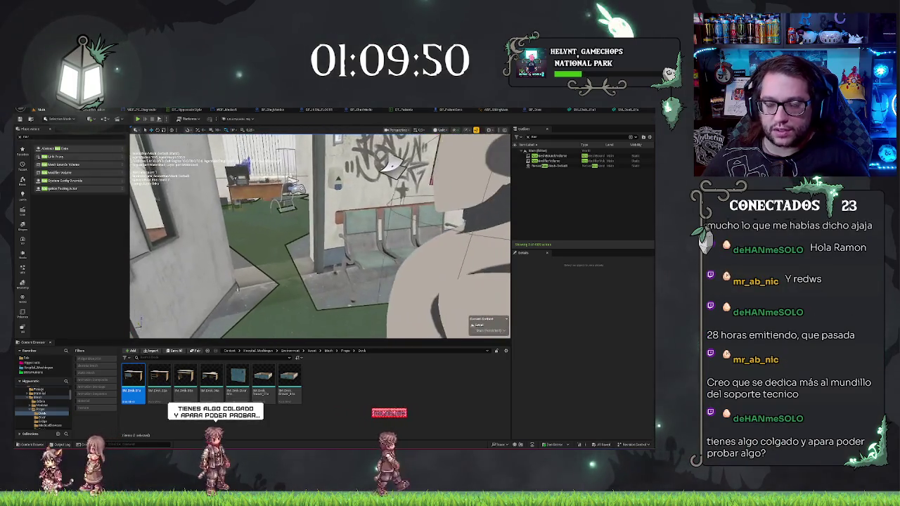
{"action": "key", "text": "w"}
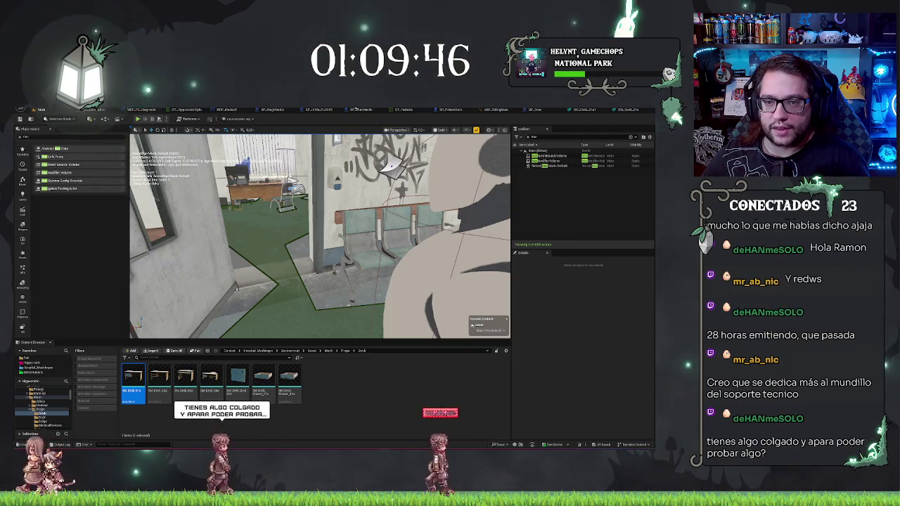
{"action": "left_click", "coordinate": [360, 110]}
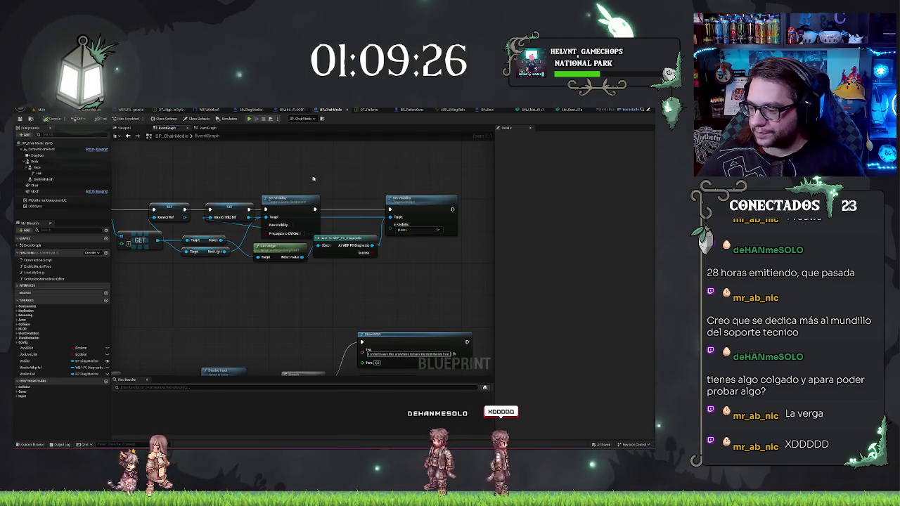
Pan and zoom around the BP_ChairMedic graph's top row of nodes, then switch to BP_Door.
{"action": "left_click_drag", "start_coordinate": [314, 178], "coordinate": [438, 199]}
{"action": "scroll", "coordinate": [422, 194], "scroll_direction": "down", "scroll_amount": 1}
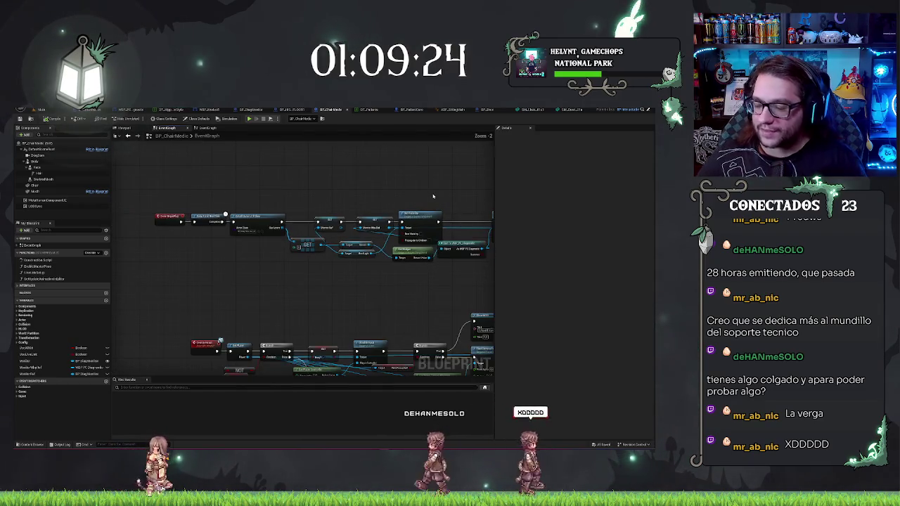
{"action": "scroll", "coordinate": [344, 182], "scroll_direction": "down", "scroll_amount": 1}
{"action": "left_click_drag", "start_coordinate": [345, 177], "coordinate": [377, 234]}
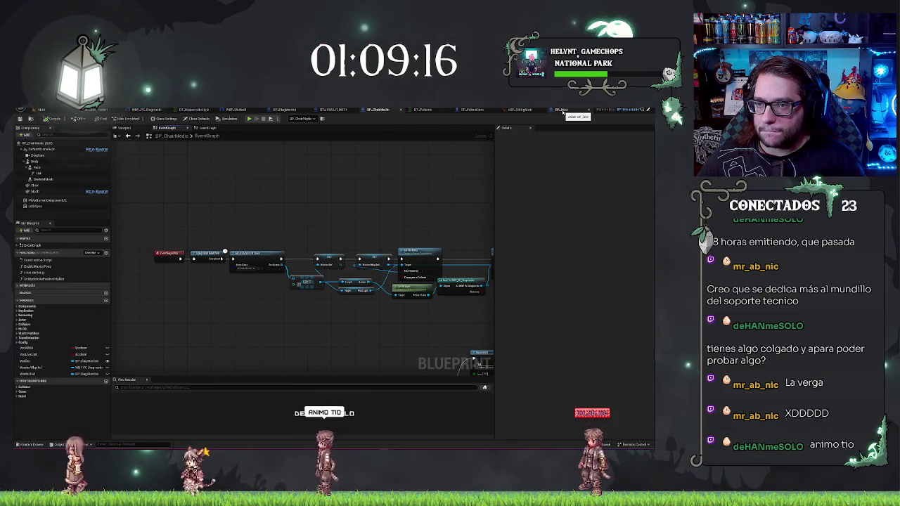
{"action": "left_click", "coordinate": [561, 111]}
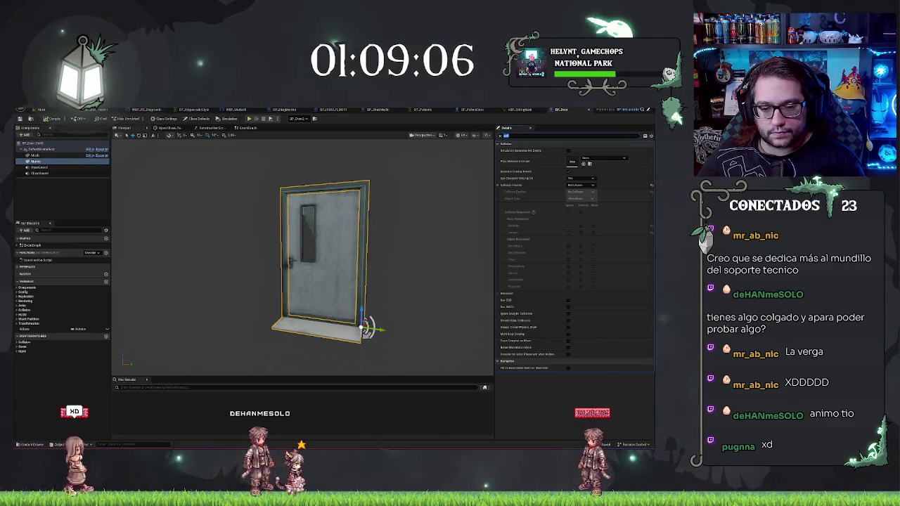
Pick a different collision preset for BP_Door's mesh by searching 'affect', then return to the level.
{"action": "left_click", "coordinate": [585, 184]}
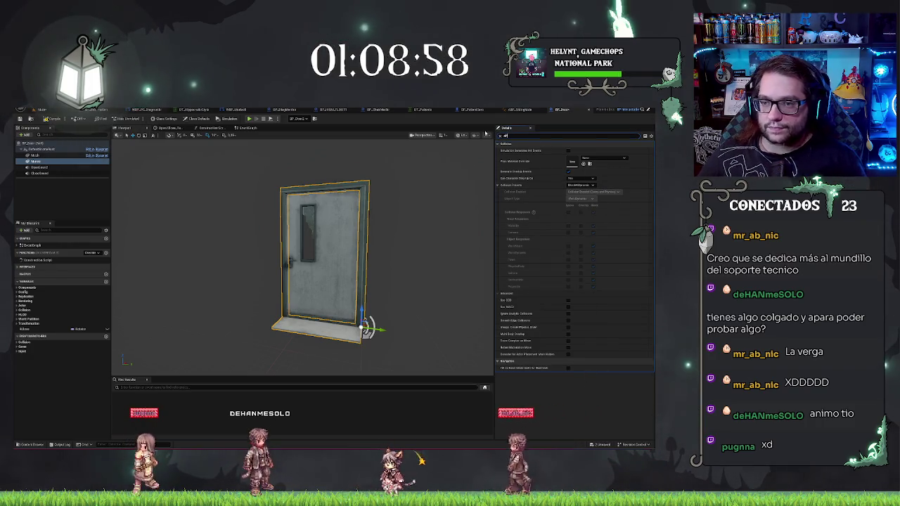
{"action": "type", "text": "affect"}
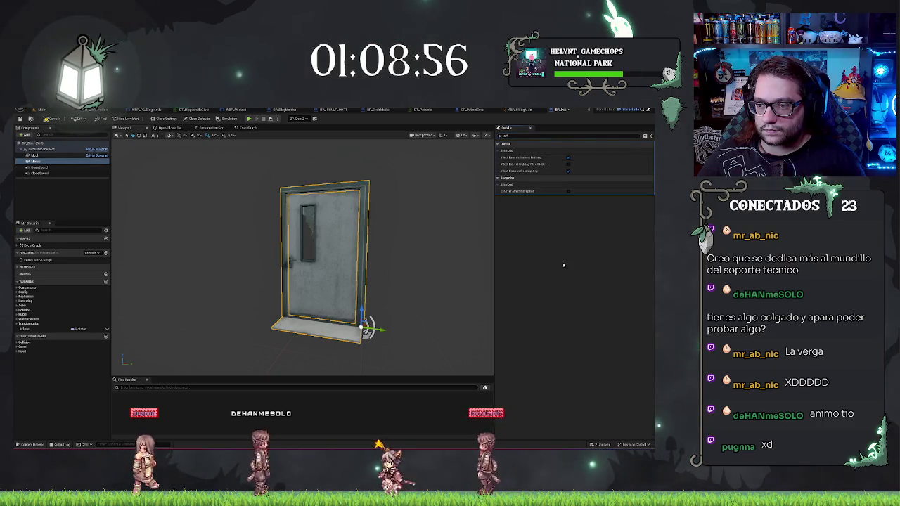
{"action": "left_click", "coordinate": [42, 111]}
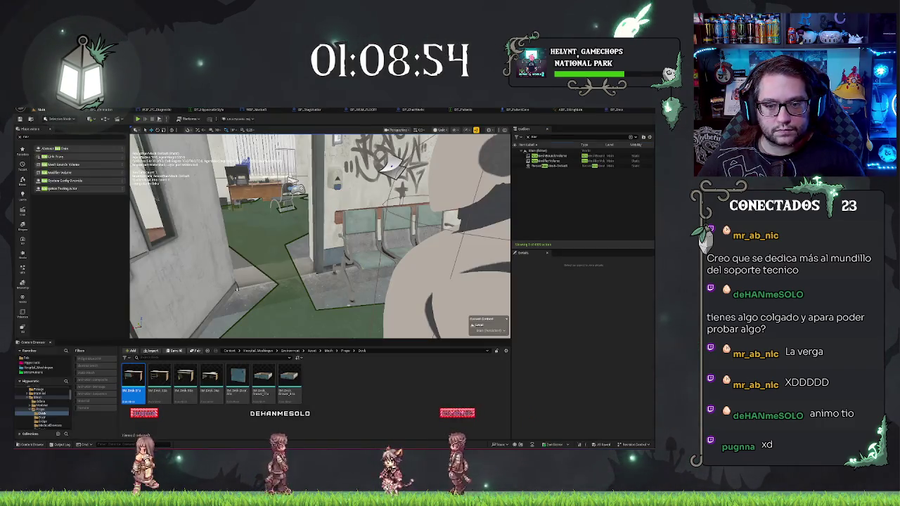
Select the floor by the hospital doorway and fly around to inspect its navmesh.
{"action": "left_click", "coordinate": [330, 295]}
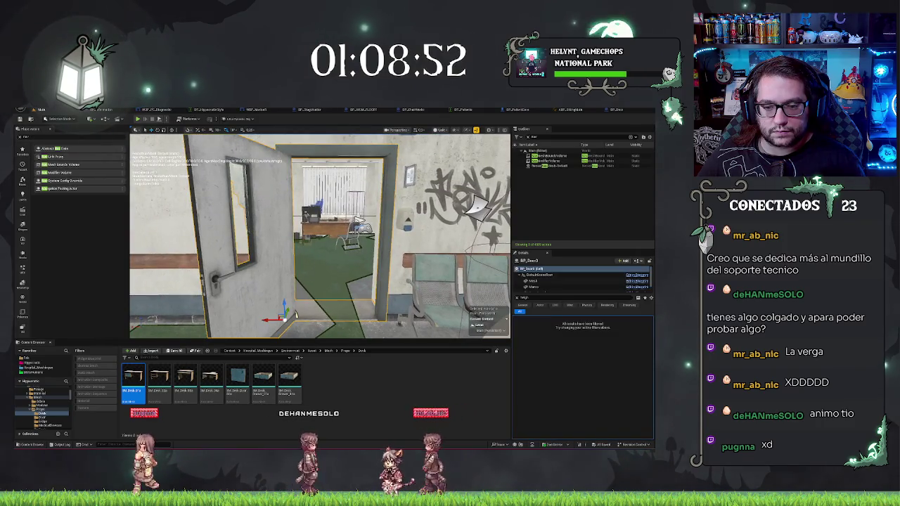
{"action": "left_click_drag", "start_coordinate": [331, 295], "coordinate": [337, 267]}
{"action": "mouse_move", "coordinate": [320, 235]}
{"action": "left_mouse_down"}
{"action": "mouse_move", "coordinate": [309, 253]}
{"action": "mouse_move", "coordinate": [303, 239]}
{"action": "left_mouse_up"}
{"action": "left_click", "coordinate": [352, 281]}
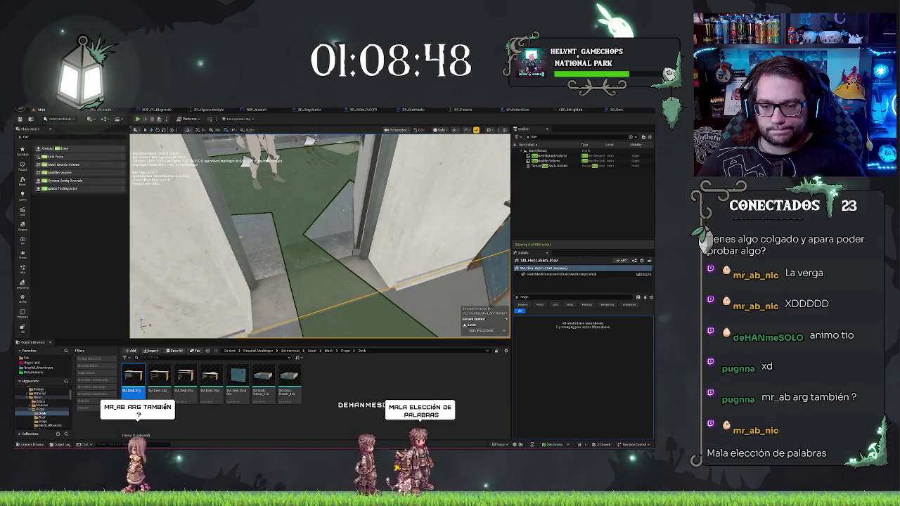
{"action": "mouse_move", "coordinate": [309, 139]}
{"action": "left_mouse_down"}
{"action": "mouse_move", "coordinate": [364, 215]}
{"action": "mouse_move", "coordinate": [184, 206]}
{"action": "mouse_move", "coordinate": [224, 211]}
{"action": "mouse_move", "coordinate": [311, 187]}
{"action": "mouse_move", "coordinate": [322, 264]}
{"action": "mouse_move", "coordinate": [295, 225]}
{"action": "mouse_move", "coordinate": [310, 215]}
{"action": "mouse_move", "coordinate": [301, 197]}
{"action": "mouse_move", "coordinate": [267, 171]}
{"action": "mouse_move", "coordinate": [377, 162]}
{"action": "left_mouse_up"}
Select and focus the door in the level, then reopen the BP_Door Blueprint.
{"action": "left_click", "coordinate": [364, 215]}
{"action": "key", "text": "f"}
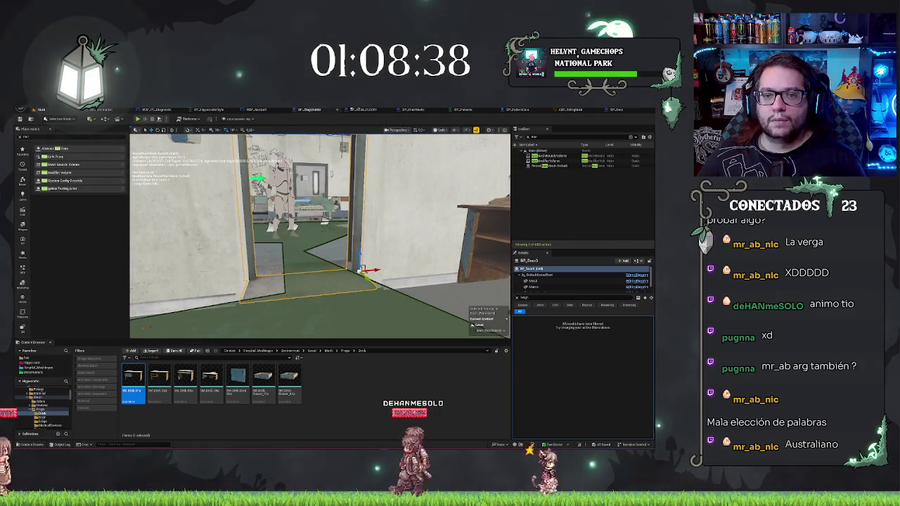
{"action": "left_click", "coordinate": [613, 110]}
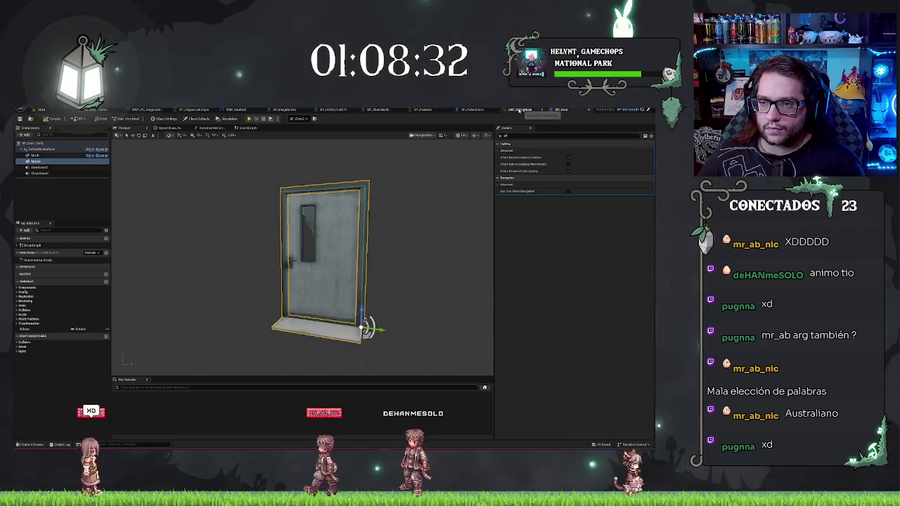
In BP_PatientZero, add a Print String node to AI MoveTo's On Fail path.
{"action": "left_click", "coordinate": [467, 111]}
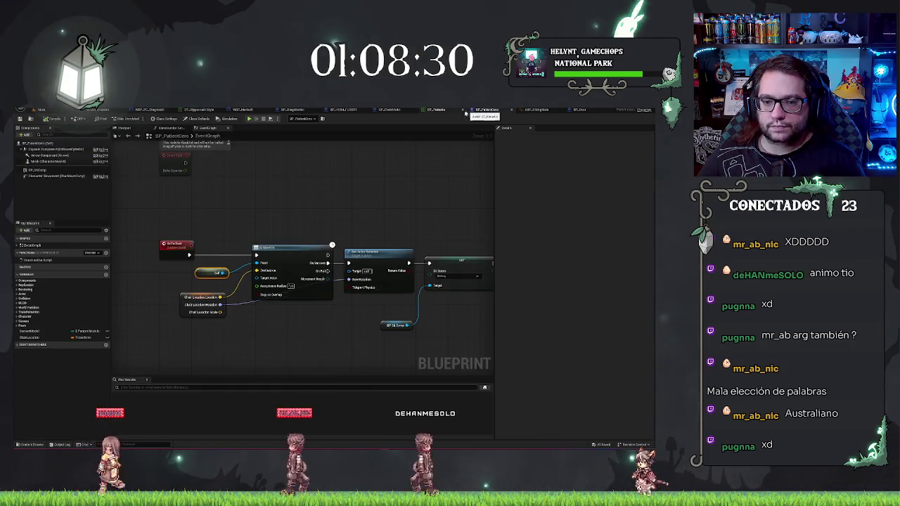
{"action": "left_click_drag", "start_coordinate": [304, 211], "coordinate": [281, 332]}
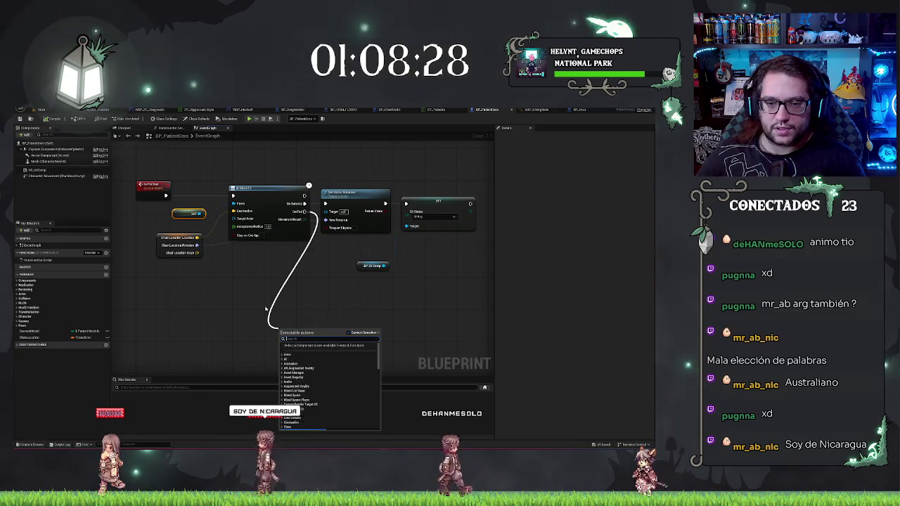
{"action": "type", "text": "print string"}
{"action": "key", "text": "Return"}
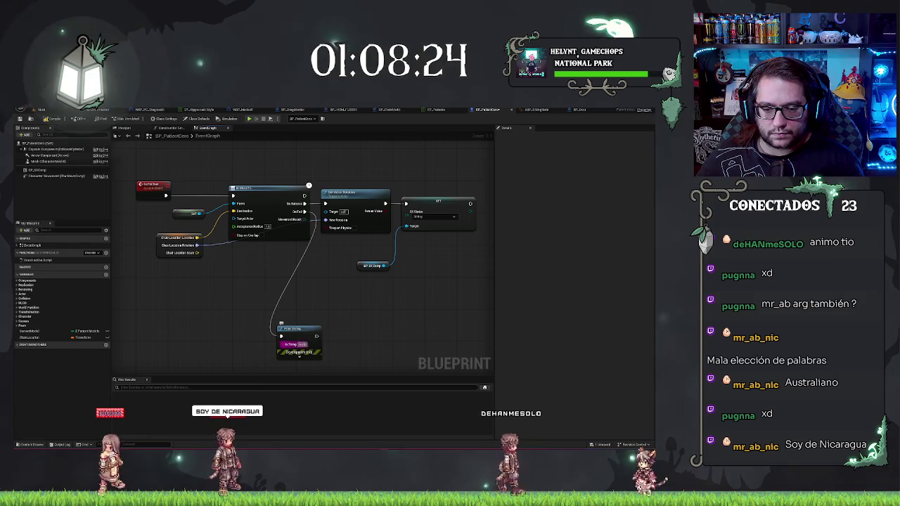
Feed Print String an Append node carrying the Movement Result via Enum to String, then return to the level.
{"action": "mouse_move", "coordinate": [309, 337]}
{"action": "left_mouse_down"}
{"action": "mouse_move", "coordinate": [235, 347]}
{"action": "mouse_move", "coordinate": [209, 337]}
{"action": "left_mouse_up"}
{"action": "type", "text": "append"}
{"action": "key", "text": "Return"}
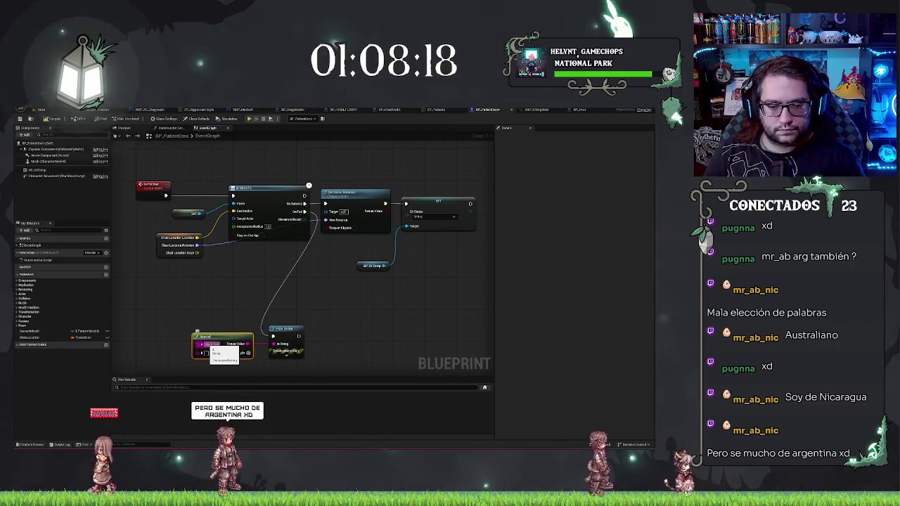
{"action": "left_click_drag", "start_coordinate": [304, 219], "coordinate": [199, 344]}
{"action": "mouse_move", "coordinate": [217, 268]}
{"action": "left_mouse_down"}
{"action": "mouse_move", "coordinate": [128, 307]}
{"action": "mouse_move", "coordinate": [131, 336]}
{"action": "left_mouse_up"}
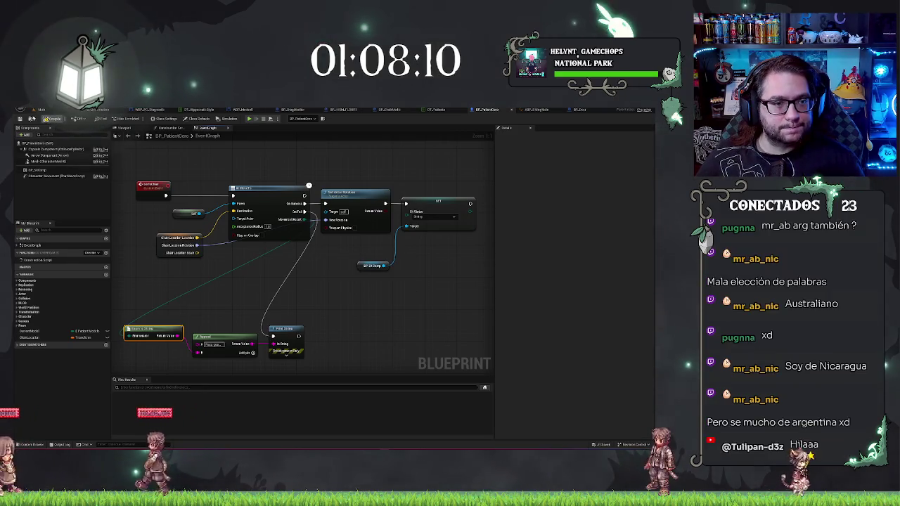
{"action": "left_click", "coordinate": [41, 110]}
{"action": "key", "text": "a"}
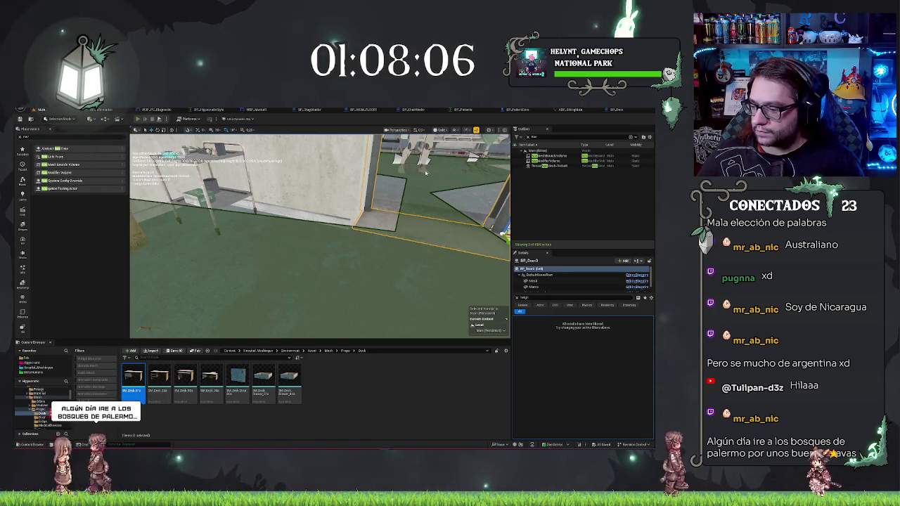
Playtest the level, inspect the navmesh around the door frame, and reopen BP_Door.
{"action": "key", "text": "alt+p"}
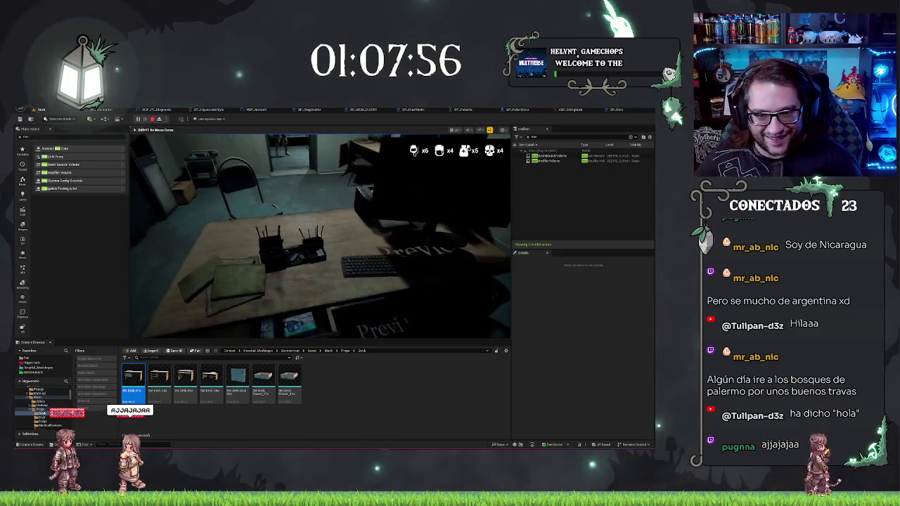
{"action": "key", "text": "Escape"}
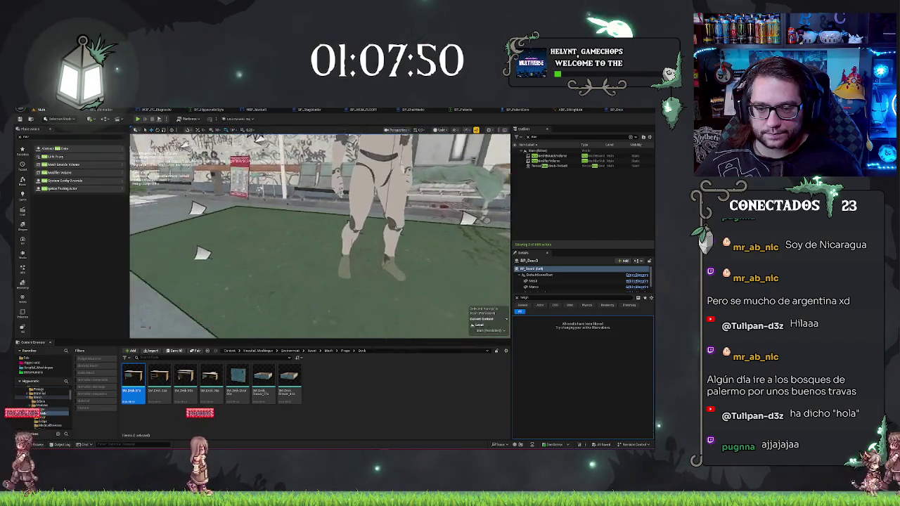
{"action": "mouse_move", "coordinate": [369, 218]}
{"action": "left_mouse_down"}
{"action": "mouse_move", "coordinate": [389, 226]}
{"action": "mouse_move", "coordinate": [495, 201]}
{"action": "mouse_move", "coordinate": [506, 161]}
{"action": "left_mouse_up"}
{"action": "left_click_drag", "start_coordinate": [281, 215], "coordinate": [331, 208]}
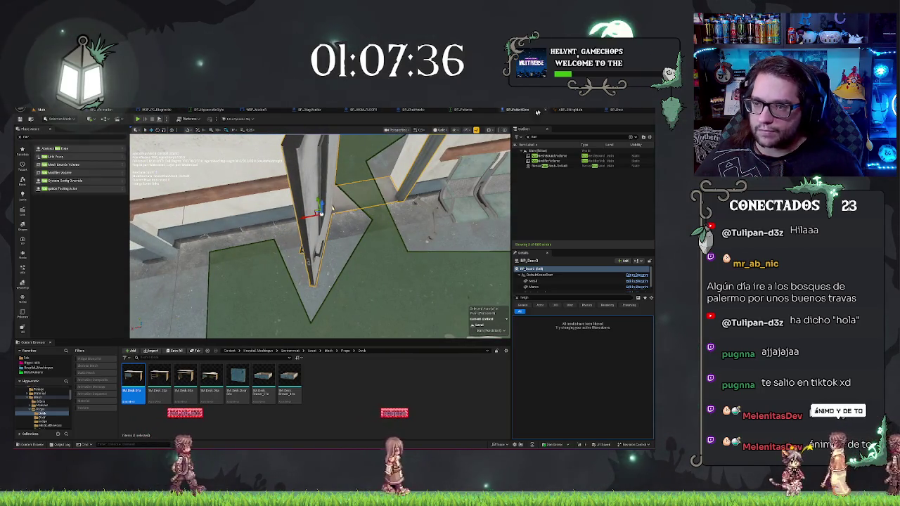
{"action": "left_click", "coordinate": [615, 110]}
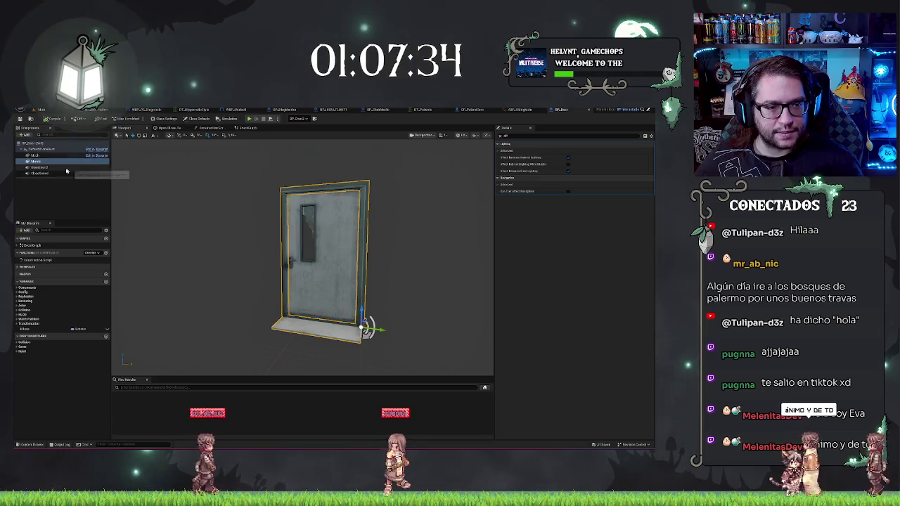
Untick Can Ever Affect Navigation on BP_Door's Mesh component and go back to the level.
{"action": "left_click", "coordinate": [39, 155]}
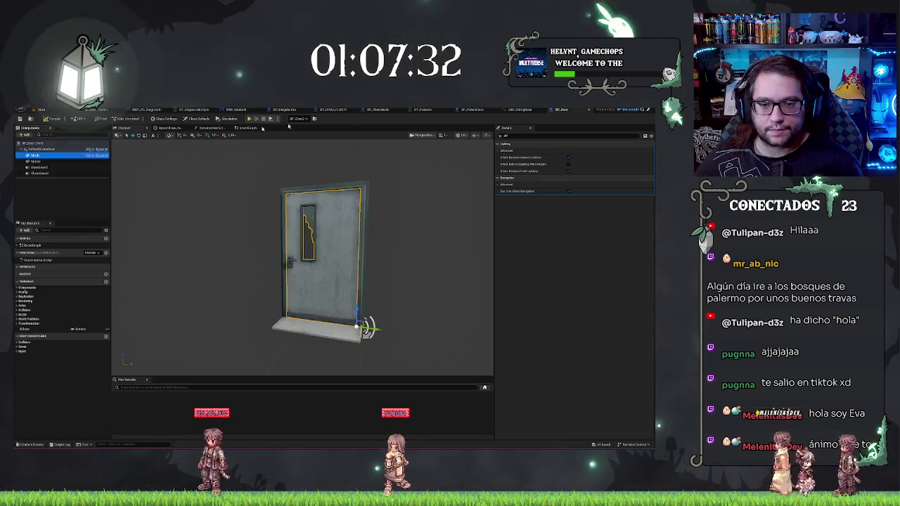
{"action": "left_click", "coordinate": [570, 193]}
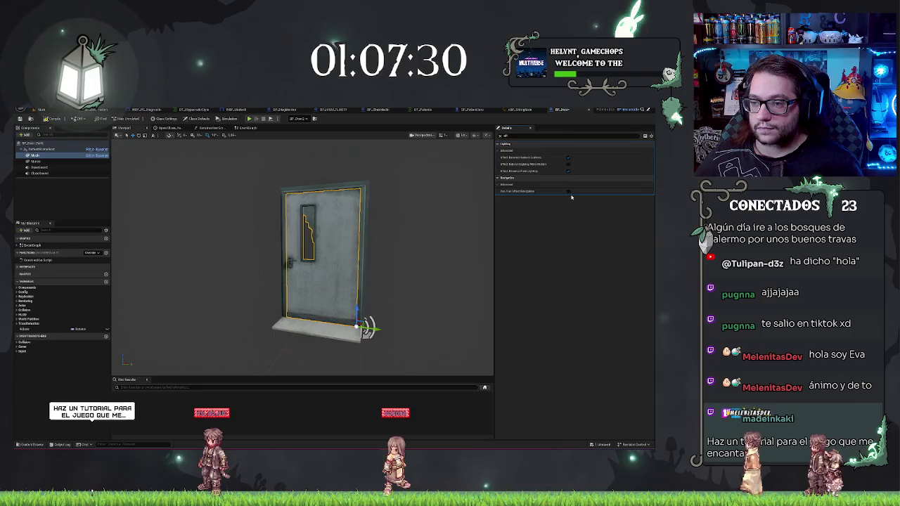
{"action": "left_click", "coordinate": [44, 110]}
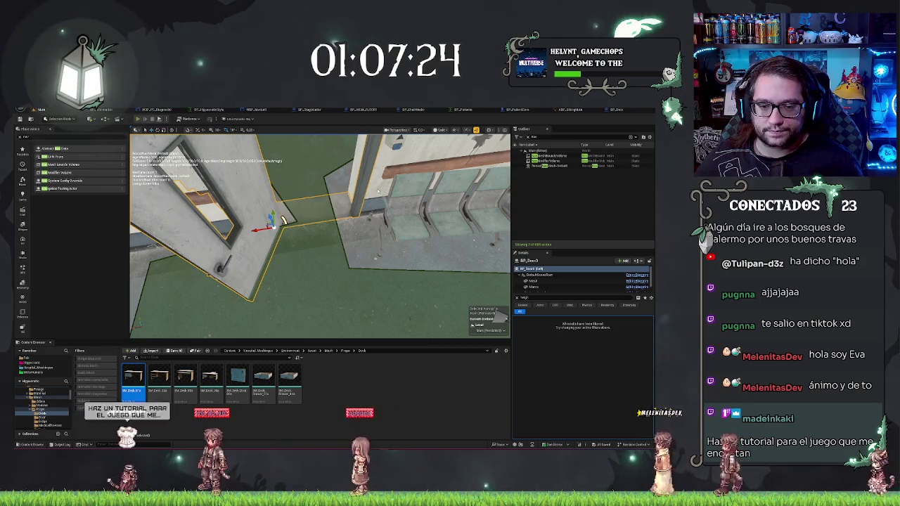
{"action": "key", "text": "alt+p"}
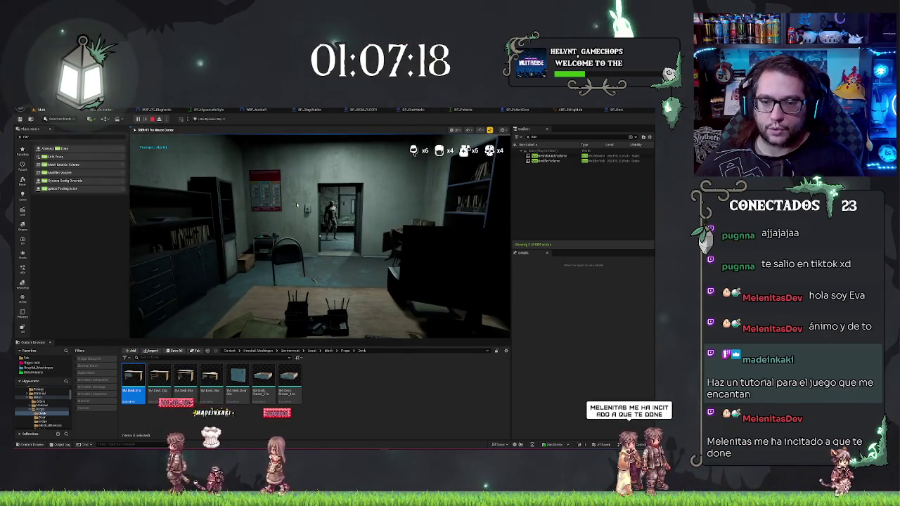
{"action": "key", "text": "Escape"}
{"action": "key", "text": "f"}
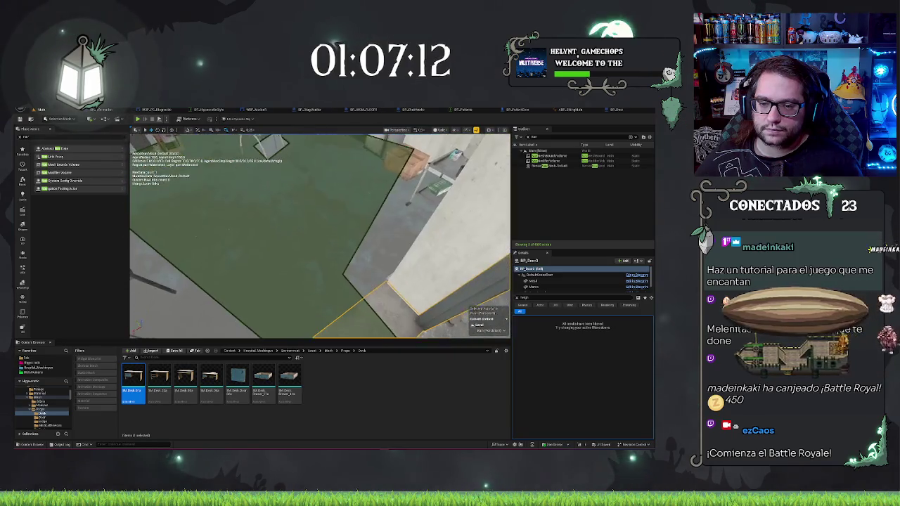
{"action": "key", "text": "f"}
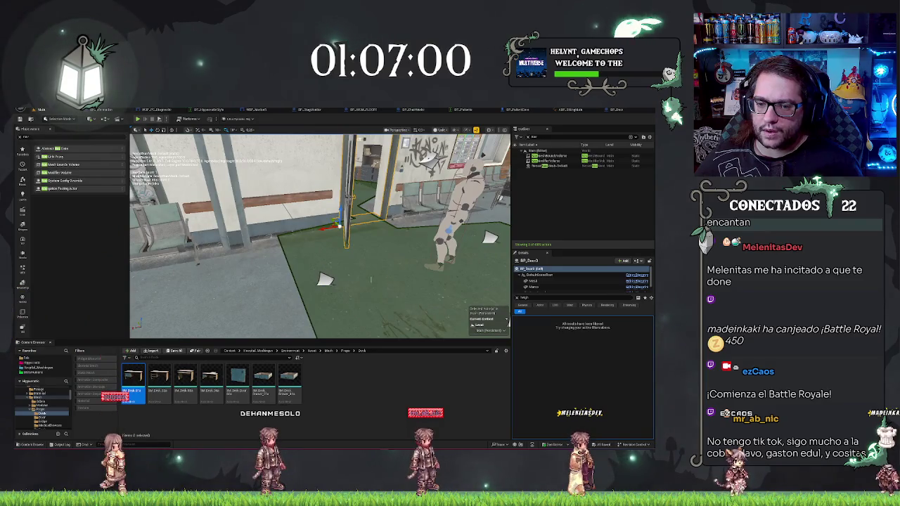
{"action": "left_click", "coordinate": [588, 111]}
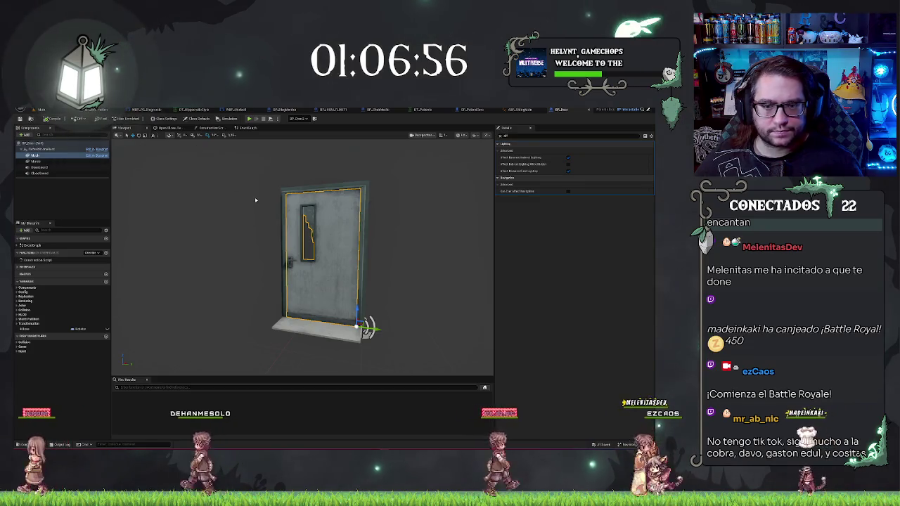
{"action": "key", "text": "ctrl+Tab"}
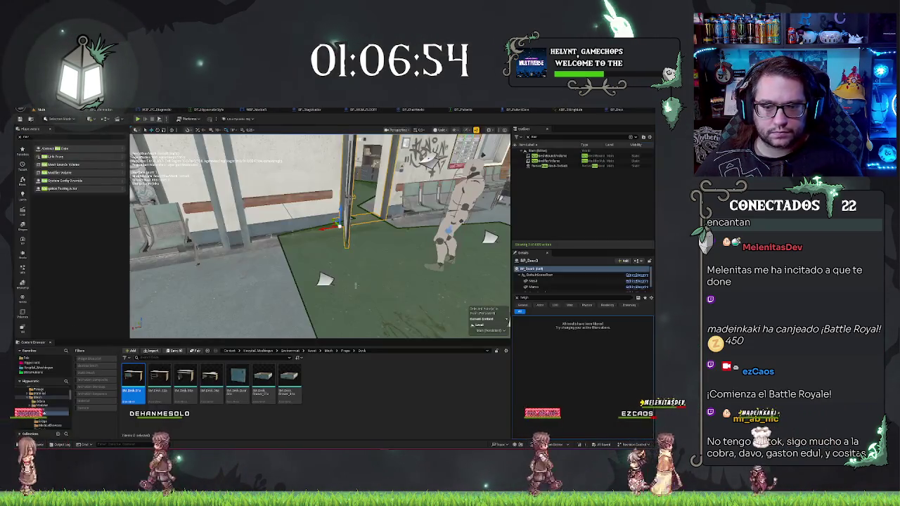
{"action": "key", "text": "f"}
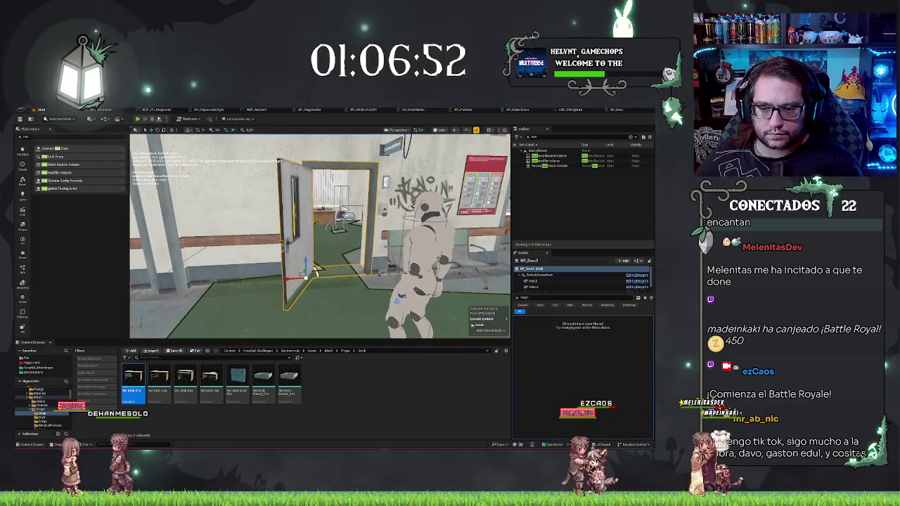
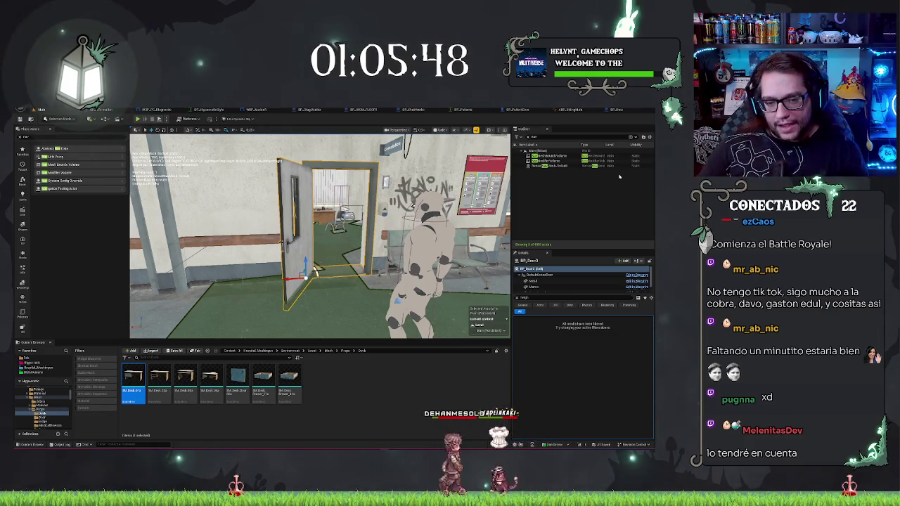
Select the patient mannequin, clear the Details filter, then view BP_Door and the patient's Event Graph.
{"action": "scroll", "coordinate": [319, 236], "scroll_direction": "up", "scroll_amount": 3}
{"action": "scroll", "coordinate": [355, 234], "scroll_direction": "down", "scroll_amount": 3}
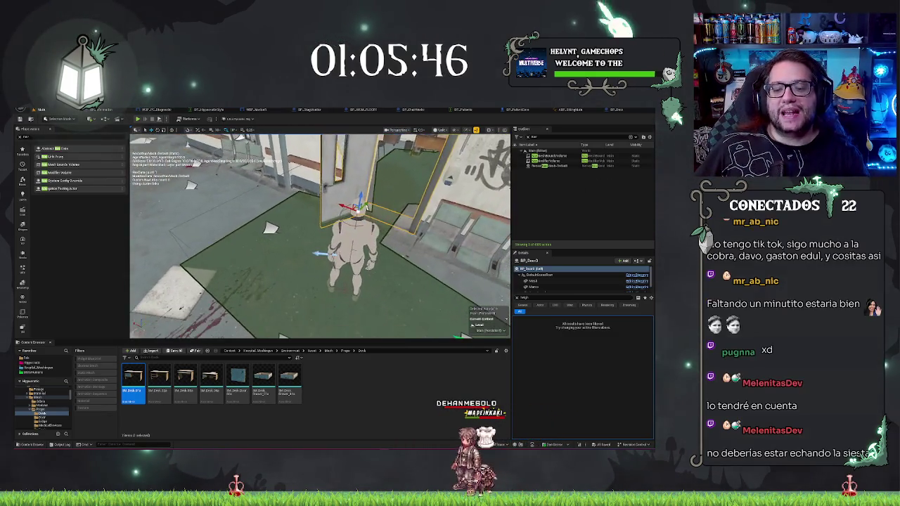
{"action": "left_click", "coordinate": [351, 253]}
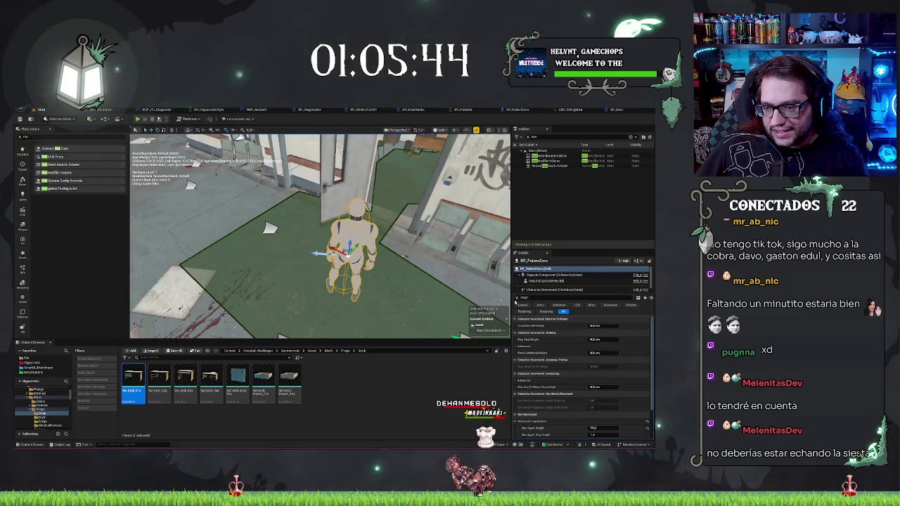
{"action": "left_click", "coordinate": [516, 298]}
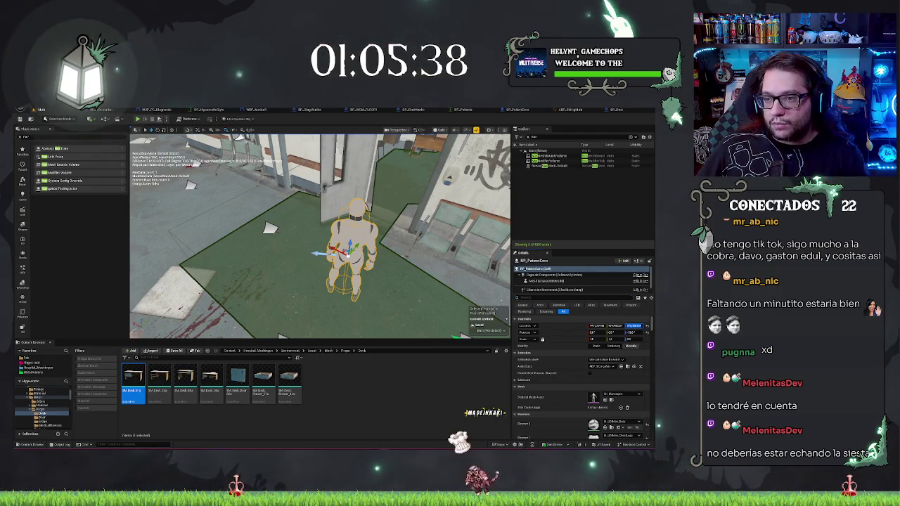
{"action": "left_click", "coordinate": [617, 111]}
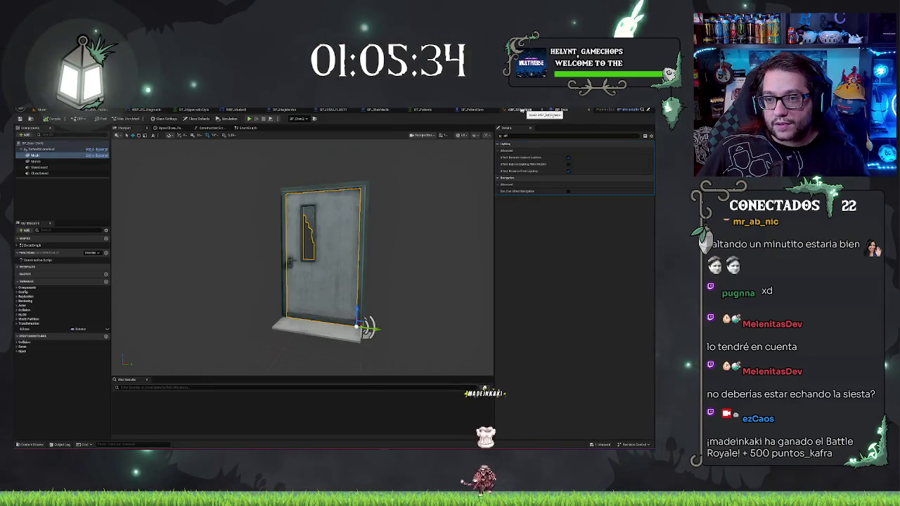
{"action": "left_click", "coordinate": [471, 111]}
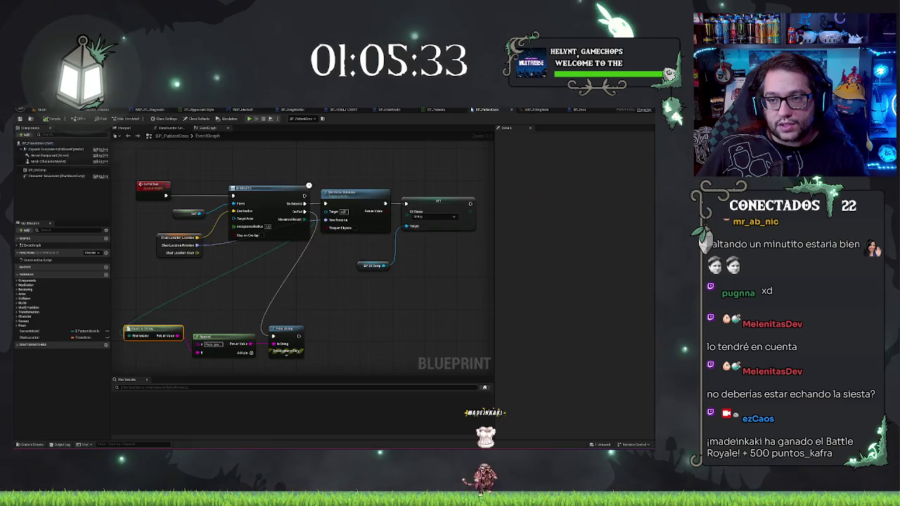
Break the Chair Location wire into AI MoveTo Destination and return to the hospital level.
{"action": "left_click", "coordinate": [42, 338]}
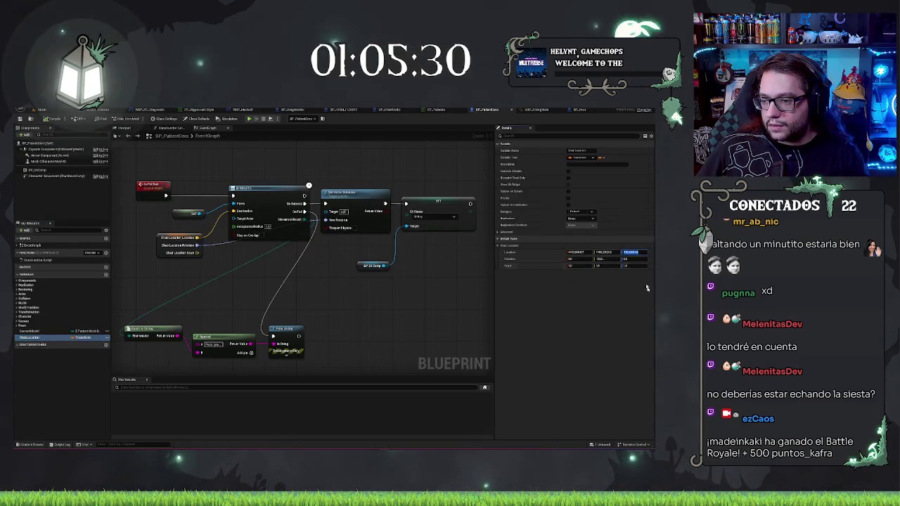
{"action": "key", "text": "Return"}
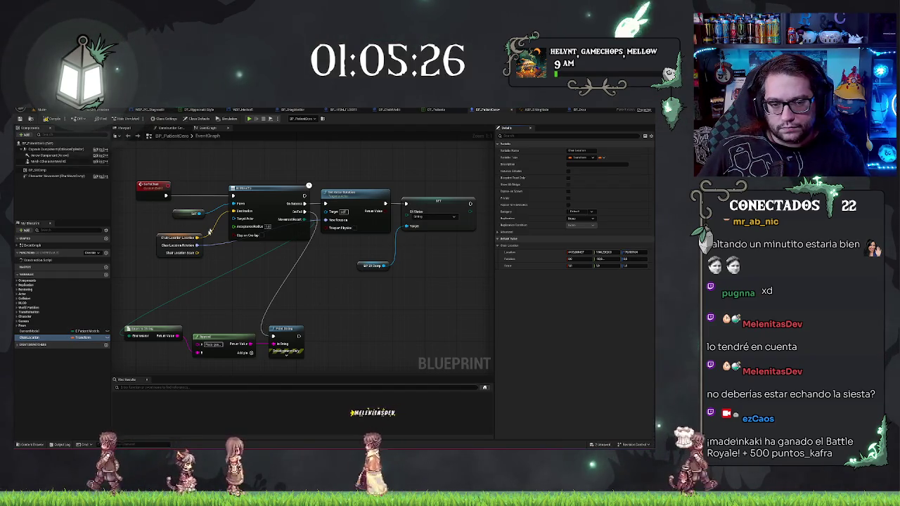
{"action": "left_click_drag", "start_coordinate": [209, 233], "coordinate": [264, 238]}
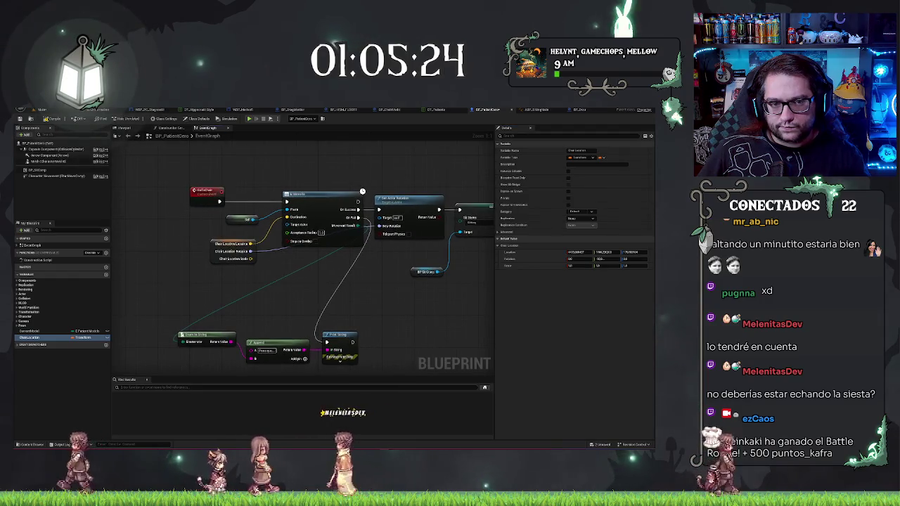
{"action": "left_click", "coordinate": [215, 239]}
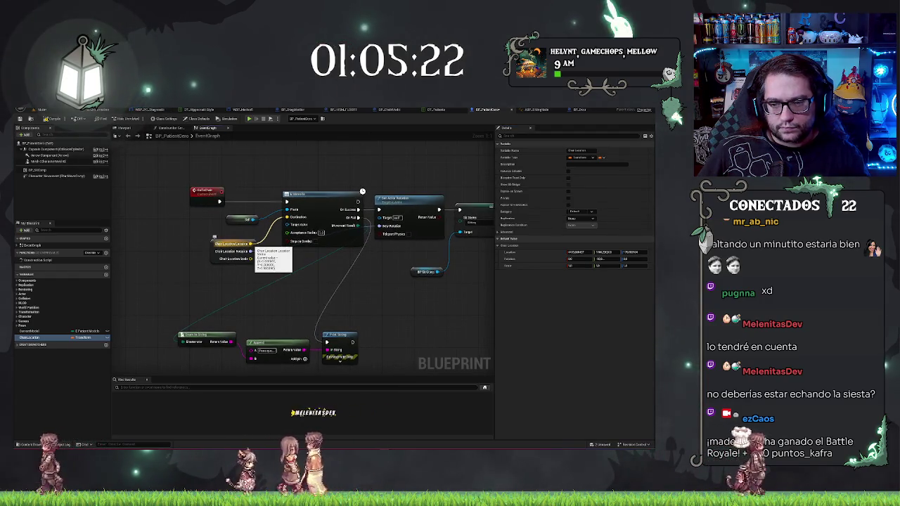
{"action": "left_click", "coordinate": [251, 243], "text": "alt"}
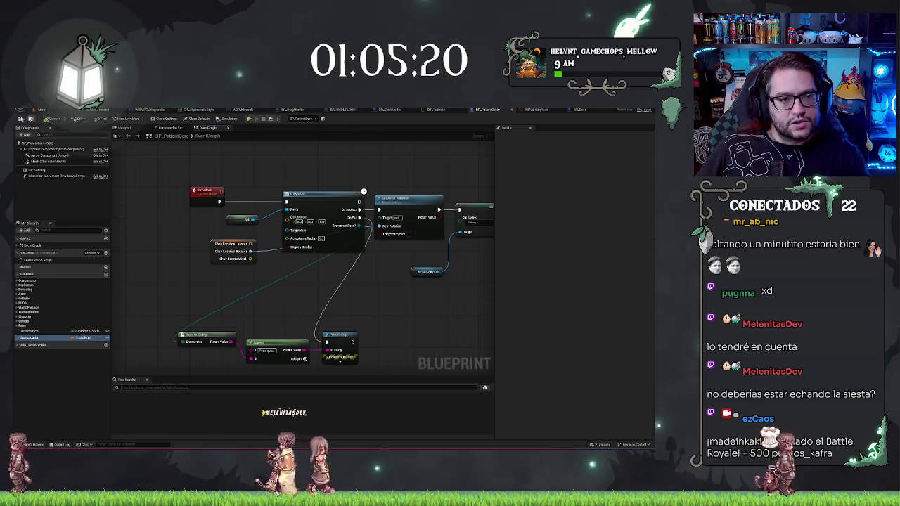
{"action": "key", "text": "ctrl+Tab"}
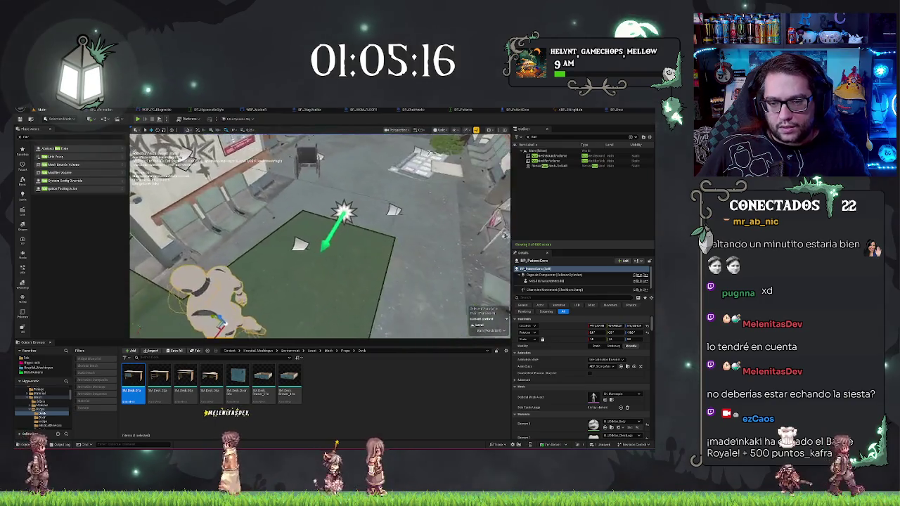
Frame the patient character and move it up-left across the green navigation floor.
{"action": "key", "text": "f"}
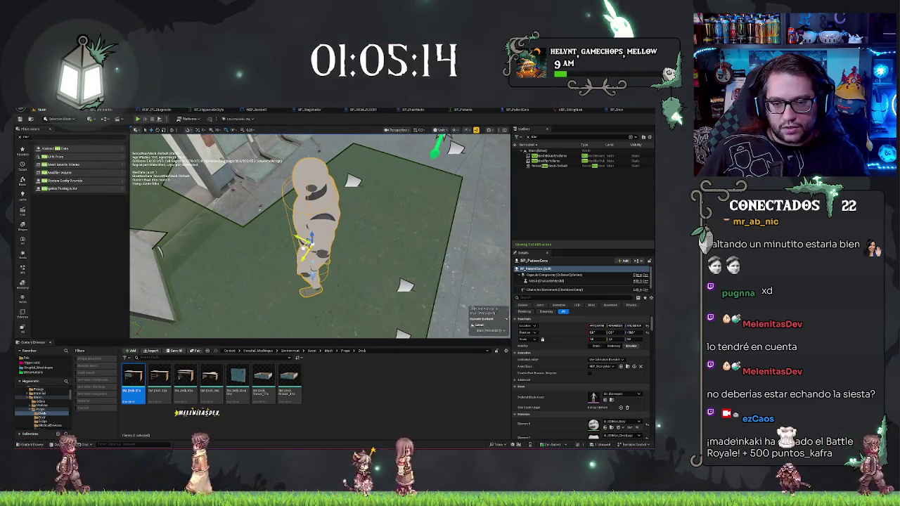
{"action": "key", "text": "ctrl+z"}
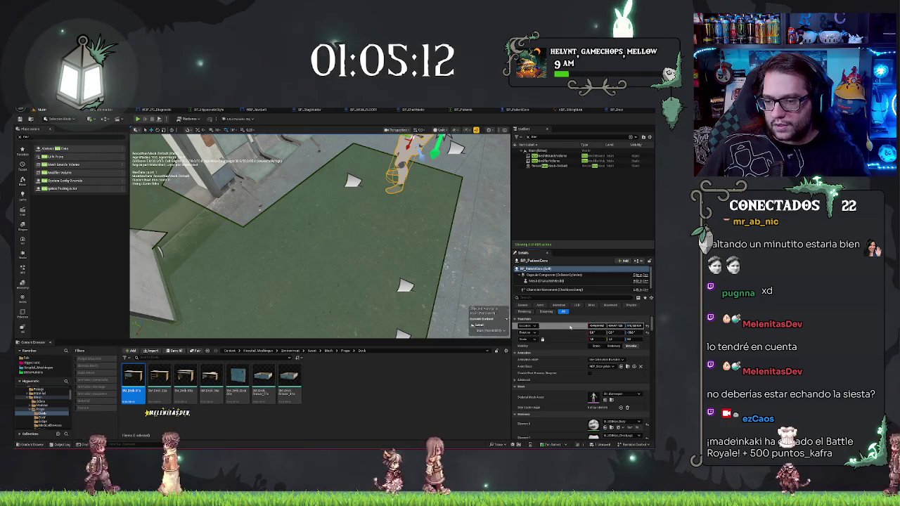
{"action": "key", "text": "f"}
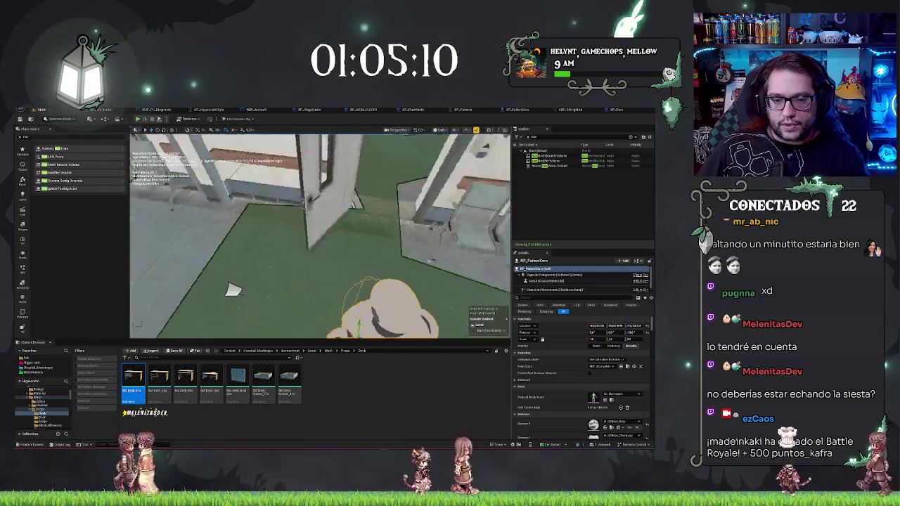
{"action": "left_click_drag", "start_coordinate": [359, 265], "coordinate": [272, 233]}
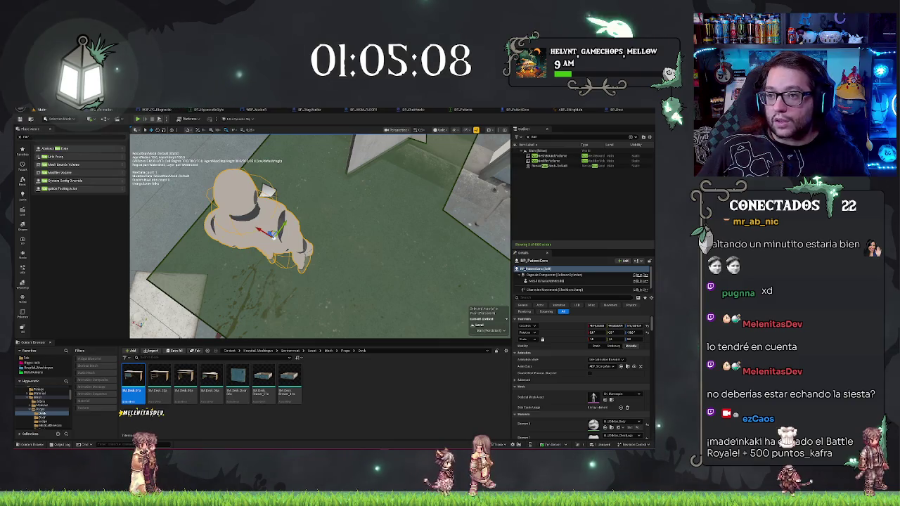
{"action": "left_click", "coordinate": [520, 110]}
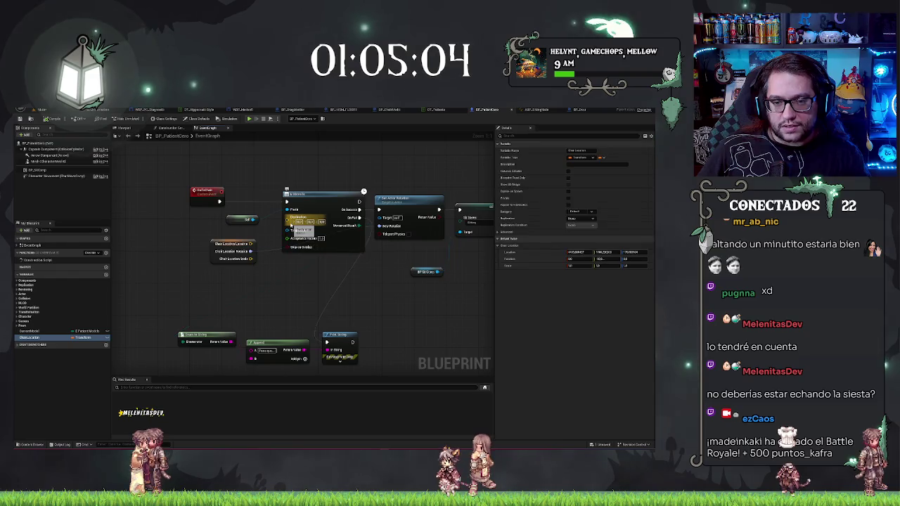
Paste fixed X, Y and Z Destination coordinates into AI MoveTo and save the blueprint.
{"action": "key", "text": "super+r"}
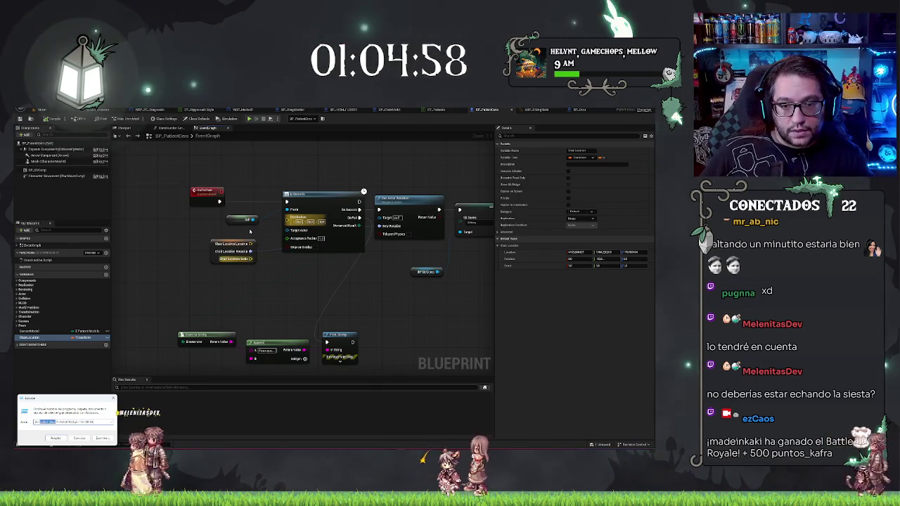
{"action": "key", "text": "Escape"}
{"action": "left_click", "coordinate": [305, 223]}
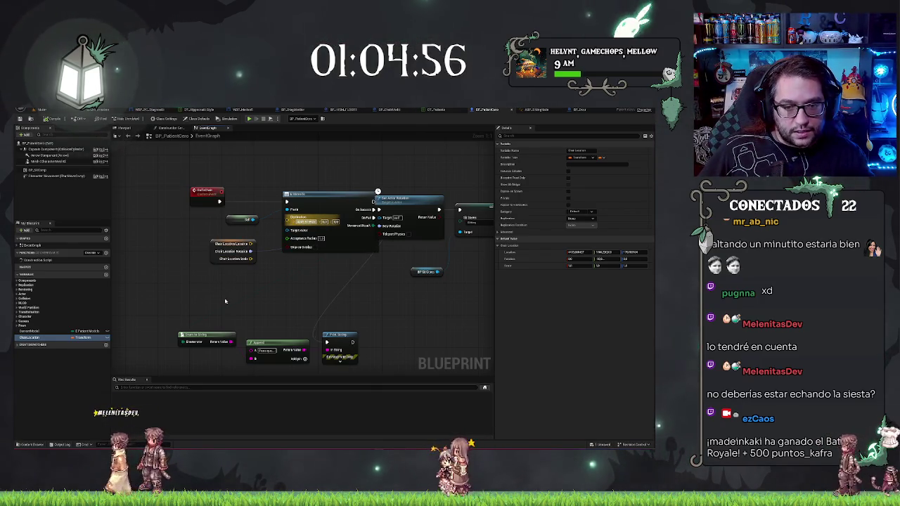
{"action": "key", "text": "super+r"}
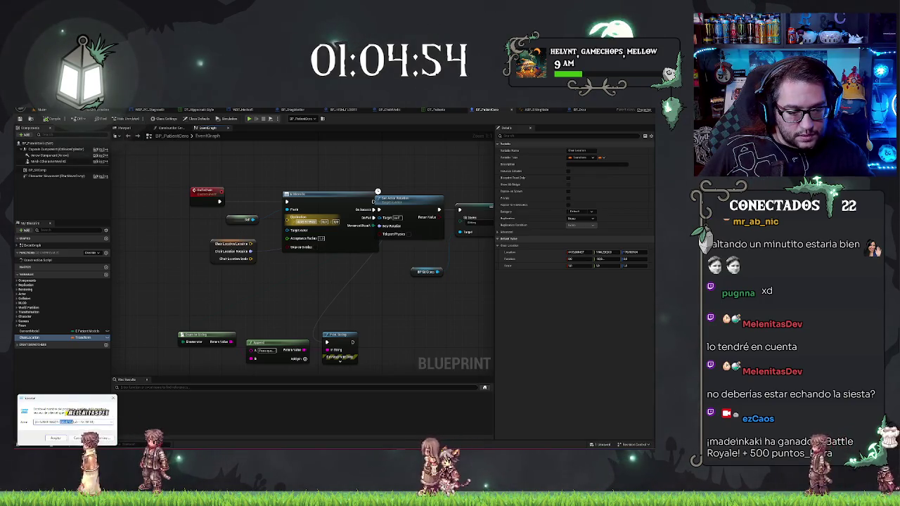
{"action": "key", "text": "Escape"}
{"action": "left_click", "coordinate": [330, 222]}
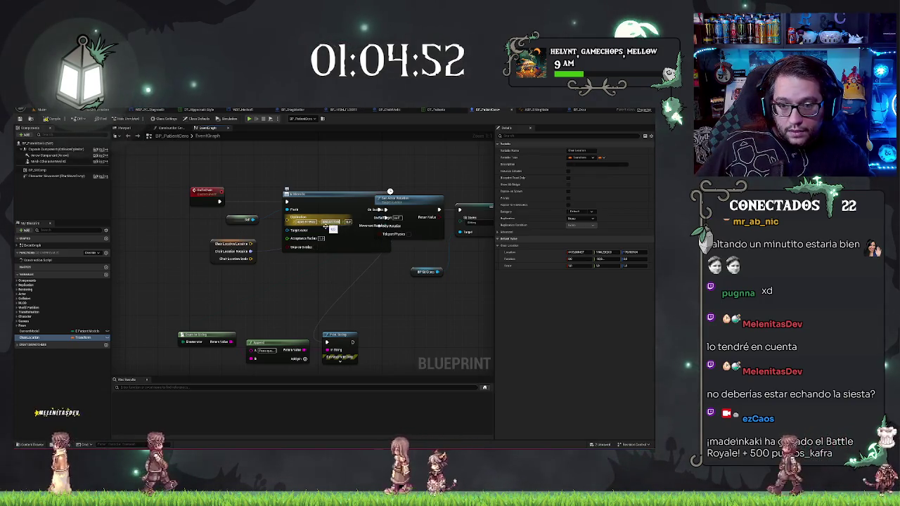
{"action": "key", "text": "super+r"}
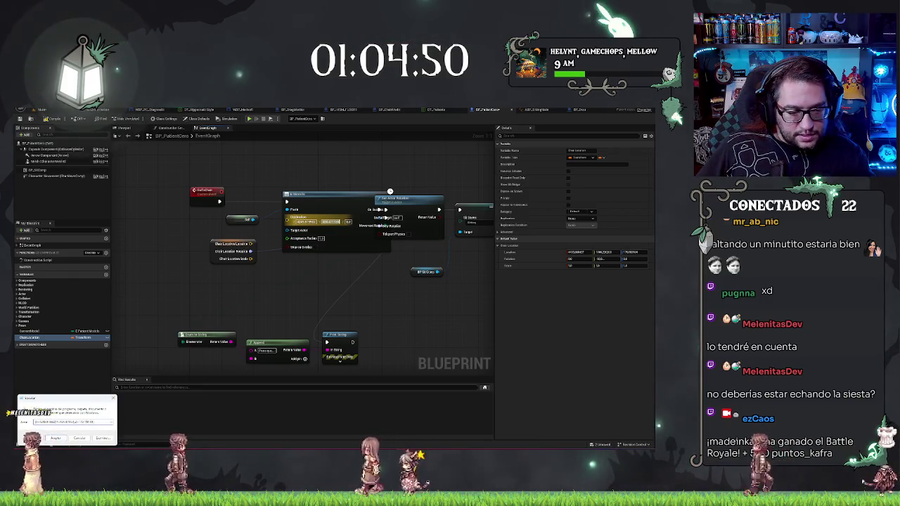
{"action": "type", "text": "C:\\Users\\"}
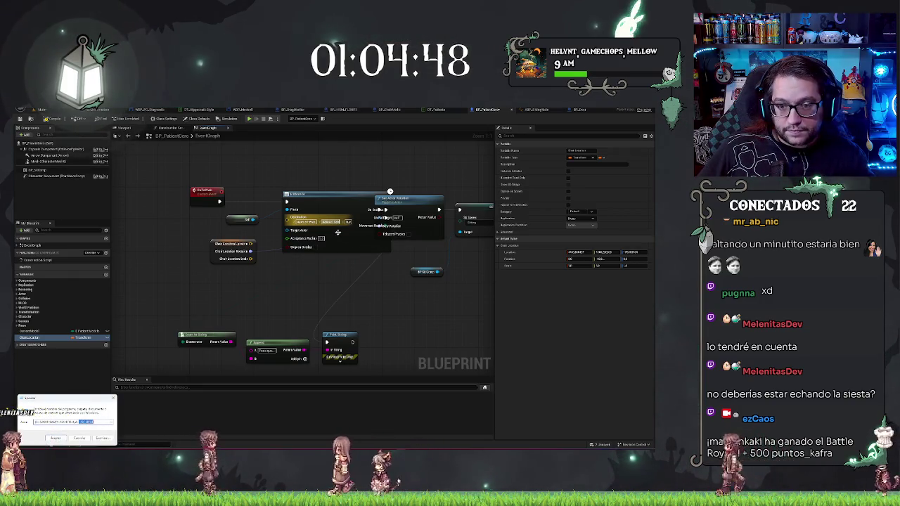
{"action": "key", "text": "Escape"}
{"action": "key", "text": "ctrl+s"}
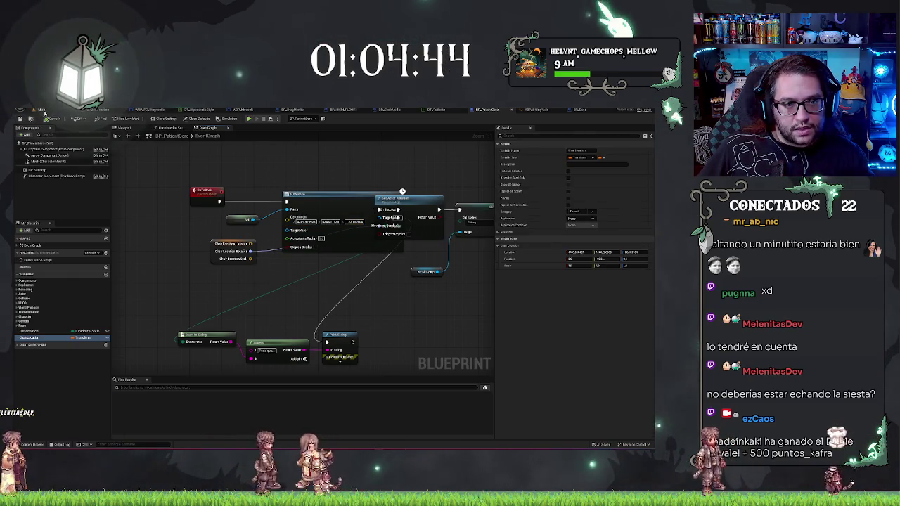
{"action": "left_click", "coordinate": [44, 111]}
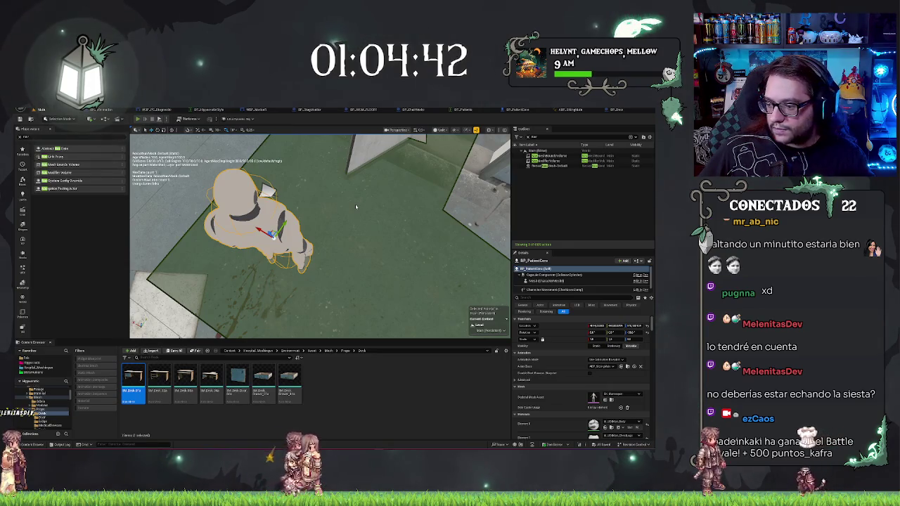
Play the level, walk toward the doorway to watch the patient, then stop the test.
{"action": "key", "text": "alt+p"}
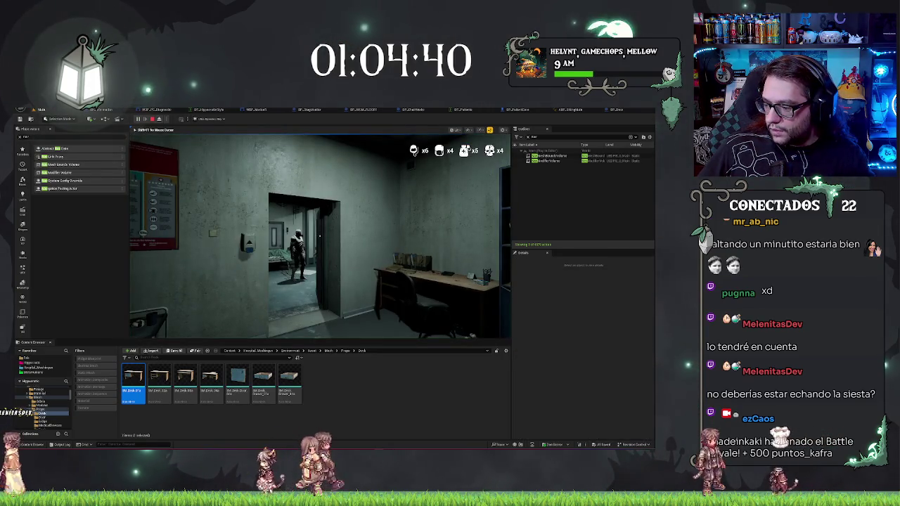
{"action": "key", "text": "w"}
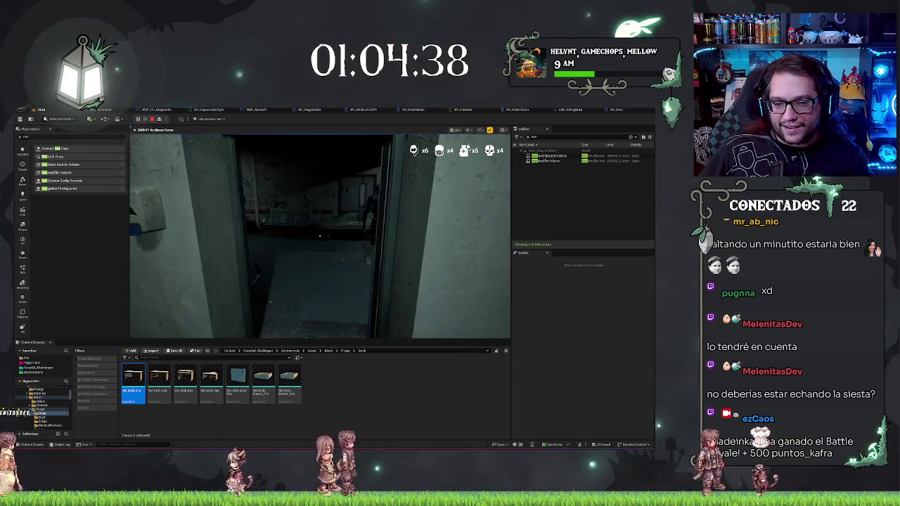
{"action": "key", "text": "w"}
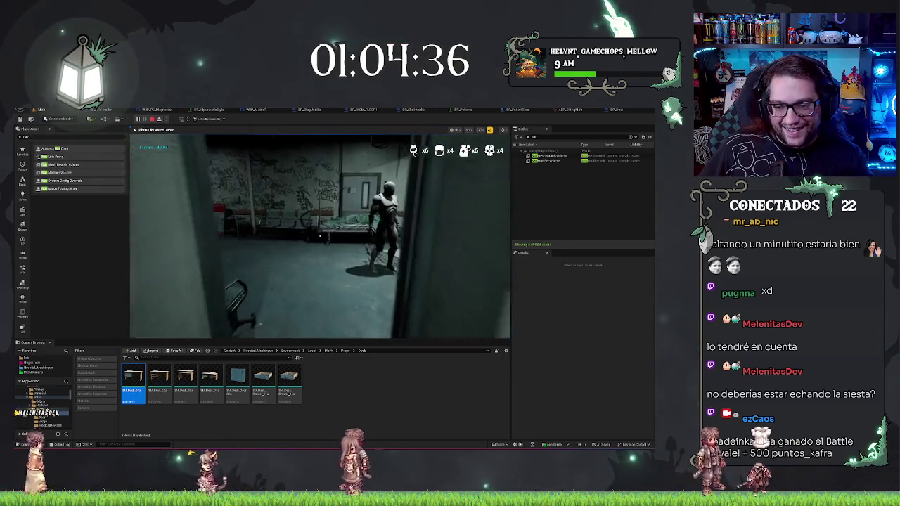
{"action": "key", "text": "Escape"}
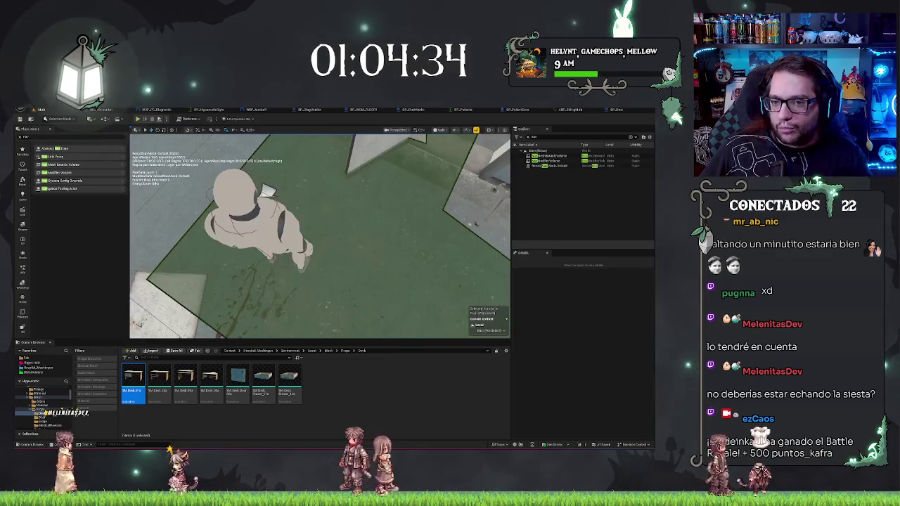
{"action": "left_click", "coordinate": [486, 110]}
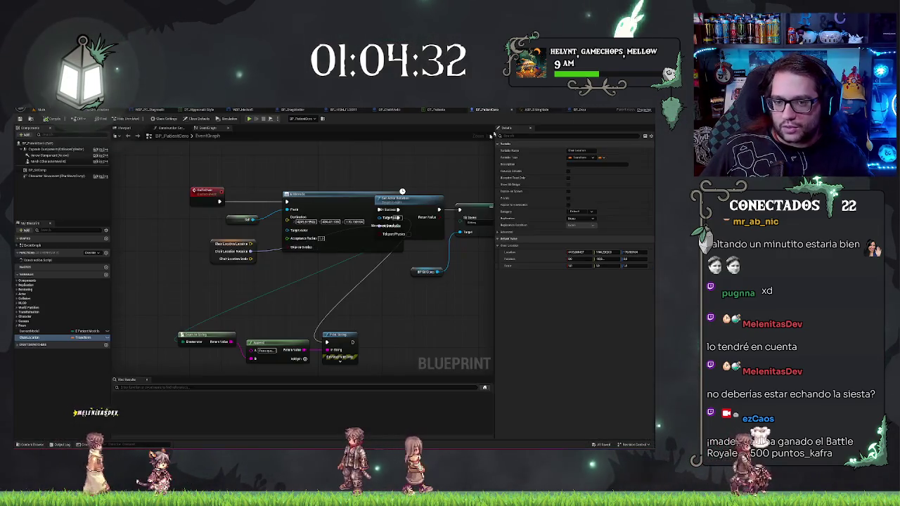
Review the Character Movement component's speed settings using a 'speed' Details filter.
{"action": "left_click_drag", "start_coordinate": [402, 277], "coordinate": [363, 269]}
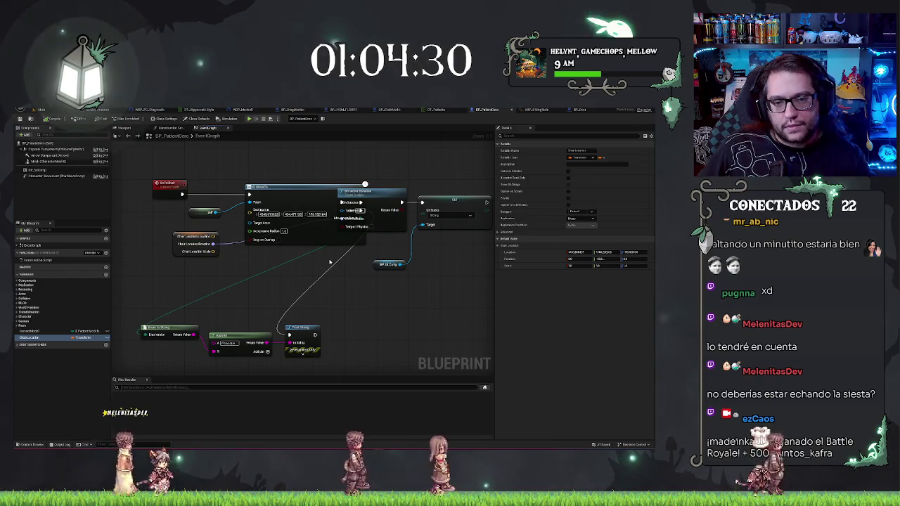
{"action": "left_click_drag", "start_coordinate": [290, 163], "coordinate": [287, 219]}
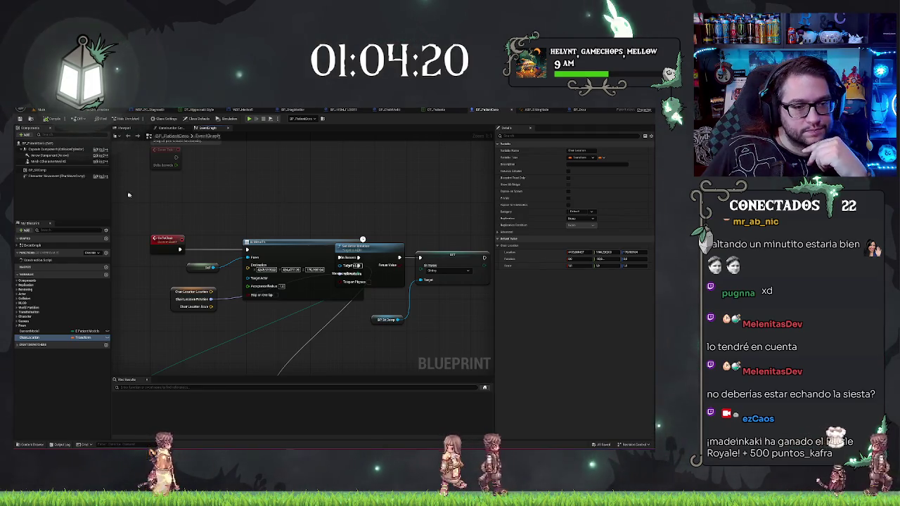
{"action": "left_click", "coordinate": [57, 176]}
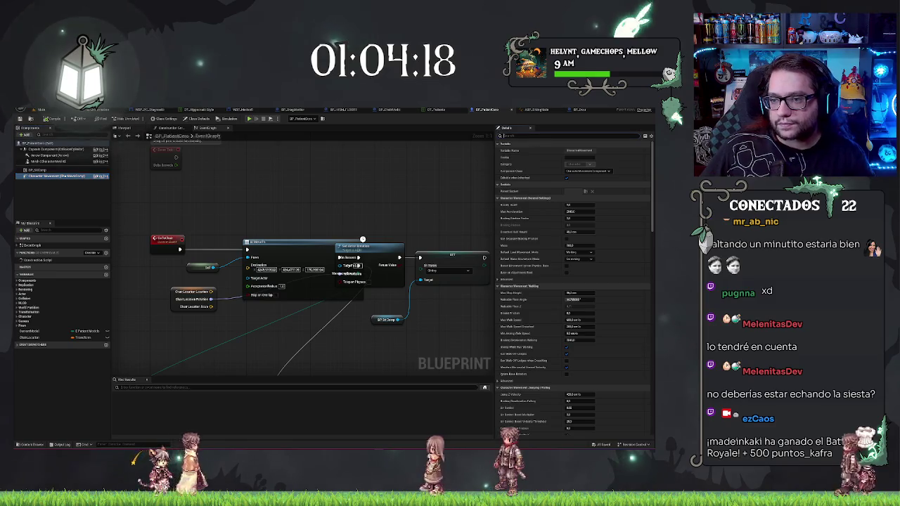
{"action": "type", "text": "speed"}
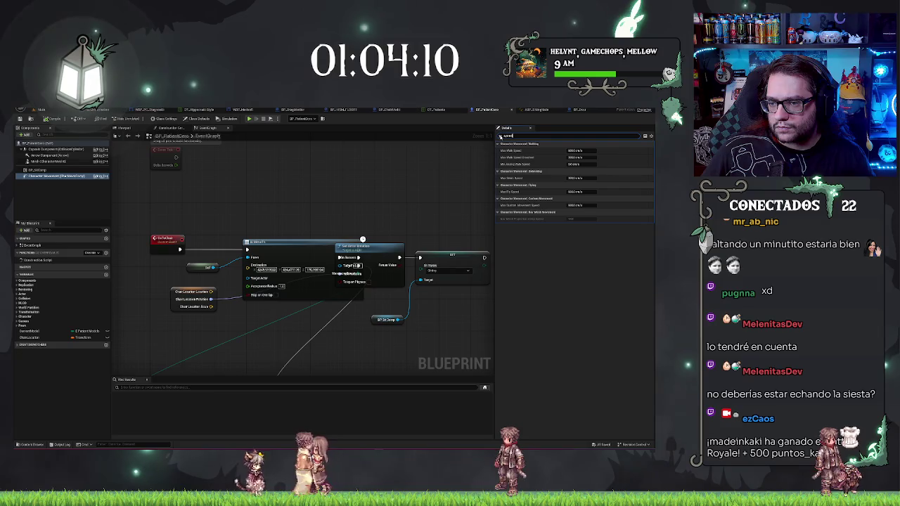
{"action": "key", "text": "Escape"}
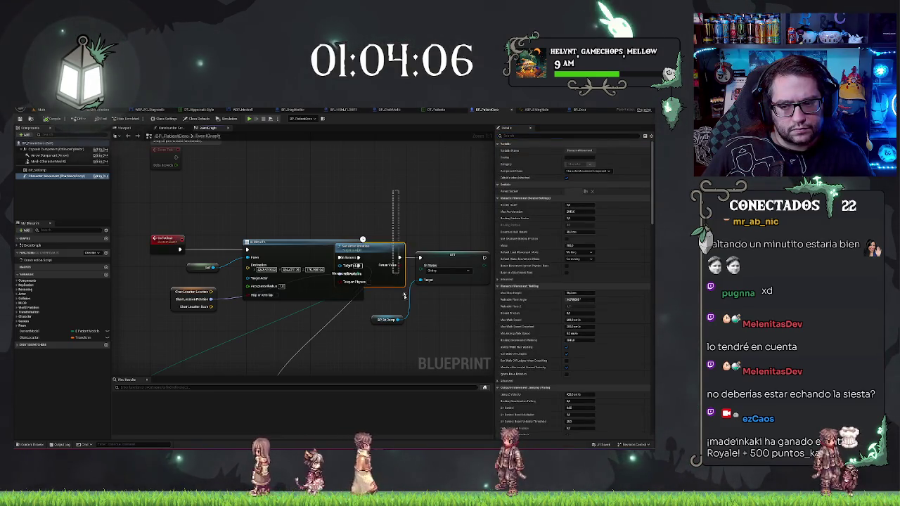
Move the Set Actor Location and Bf On Comp nodes slightly right of AI MoveTo.
{"action": "left_click", "coordinate": [386, 320], "text": "ctrl"}
{"action": "left_click_drag", "start_coordinate": [391, 322], "coordinate": [435, 321]}
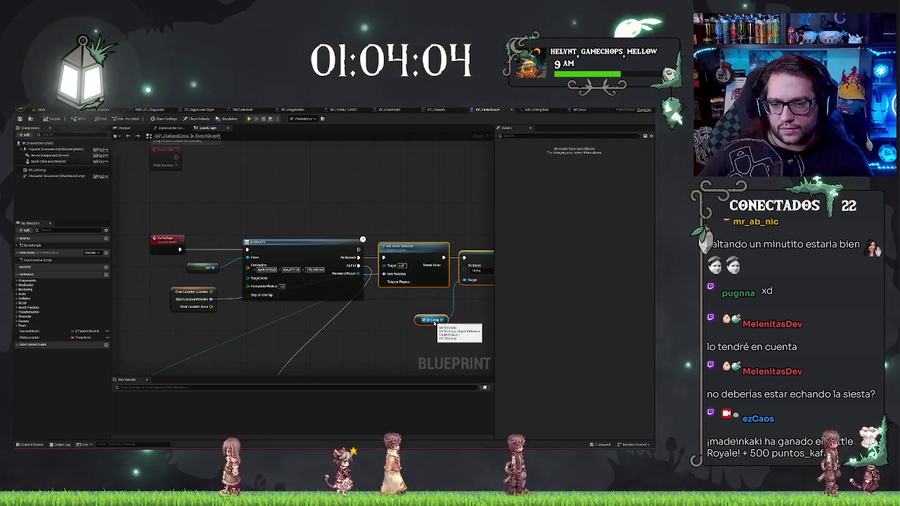
{"action": "left_click", "coordinate": [359, 336]}
{"action": "left_click_drag", "start_coordinate": [394, 195], "coordinate": [433, 205]}
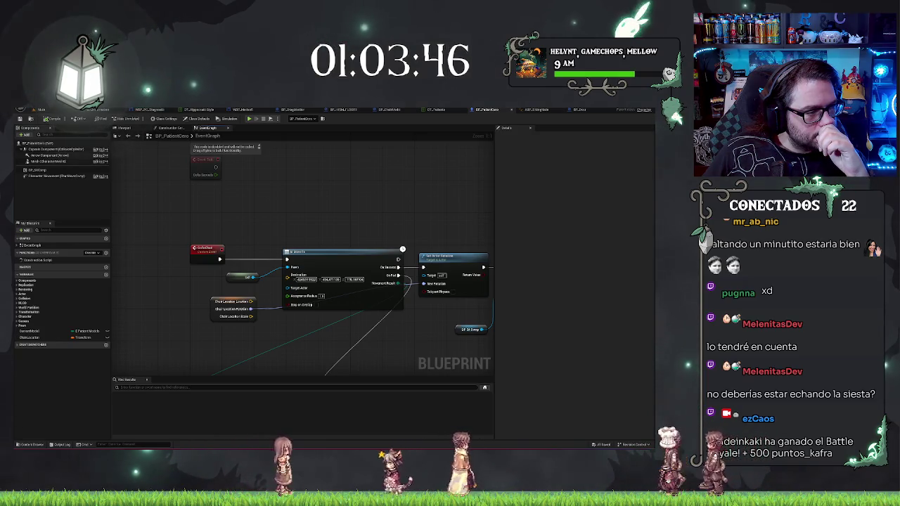
{"action": "left_click", "coordinate": [28, 134]}
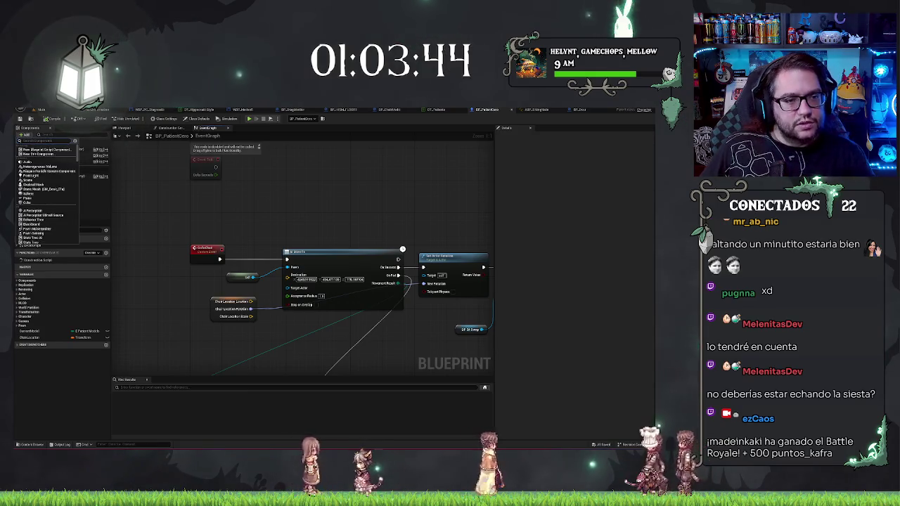
{"action": "type", "text": "ai cont"}
{"action": "key", "text": "Escape"}
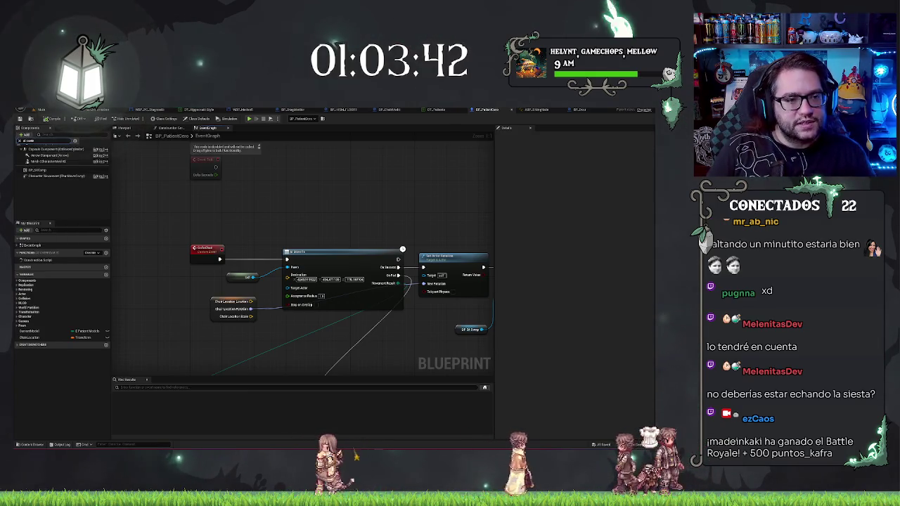
{"action": "type", "text": "ai"}
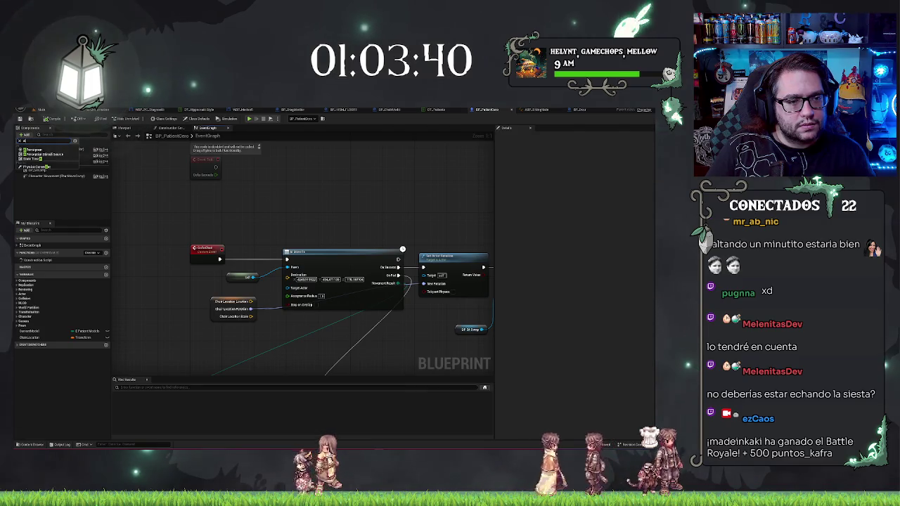
{"action": "key", "text": "BackSpace"}
{"action": "key", "text": "BackSpace"}
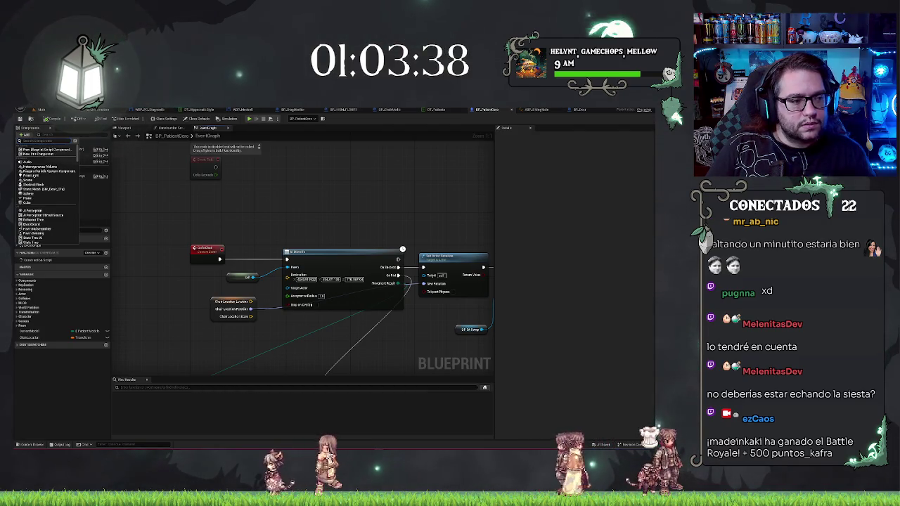
{"action": "key", "text": "Escape"}
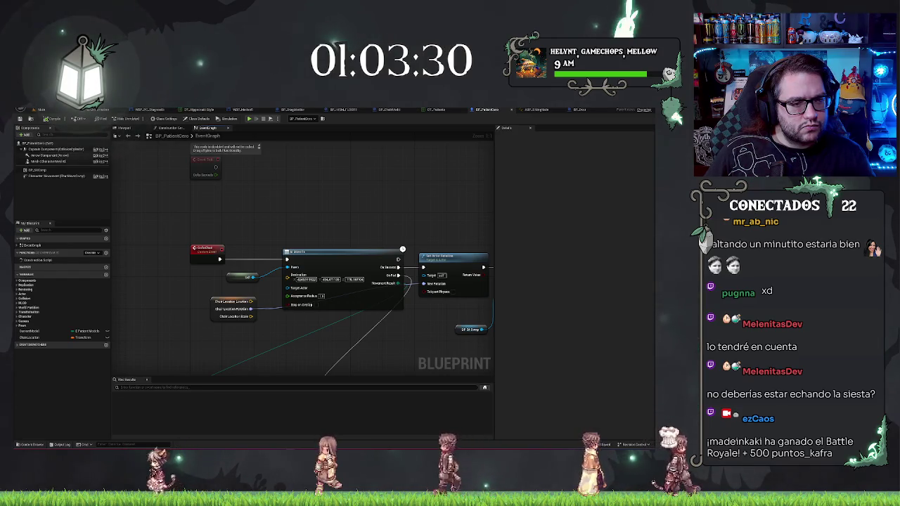
{"action": "type", "text": "control"}
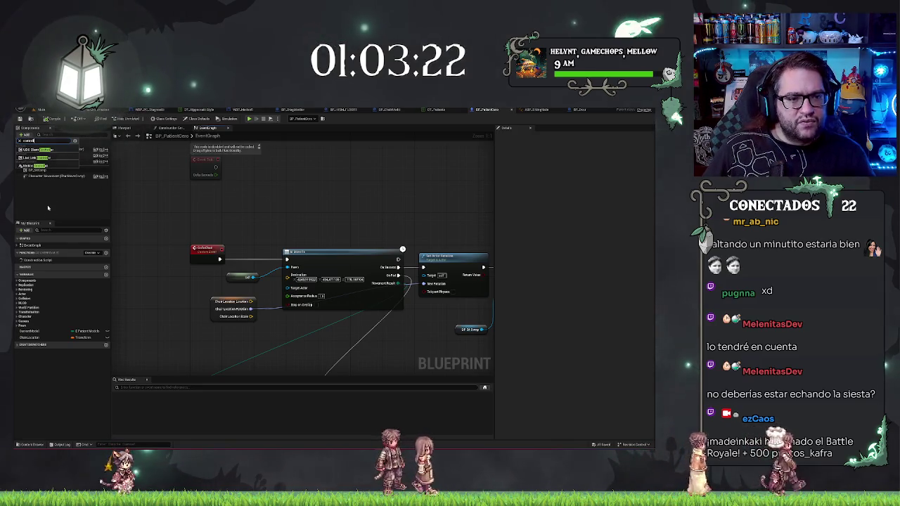
{"action": "key", "text": "Escape"}
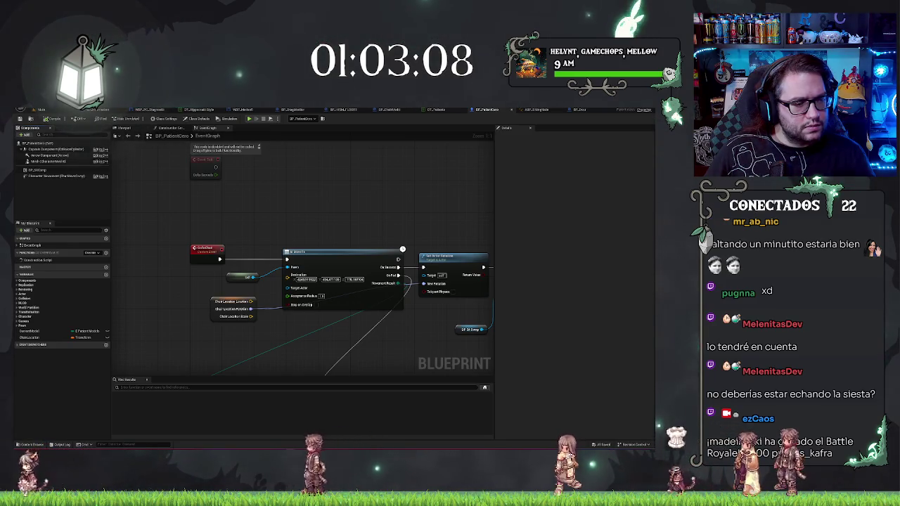
{"action": "left_click_drag", "start_coordinate": [220, 194], "coordinate": [227, 250]}
Add a SET AI Controller Class node off Go to Chair, then delete it unassigned.
{"action": "left_click_drag", "start_coordinate": [278, 208], "coordinate": [357, 220]}
{"action": "type", "text": "ai control"}
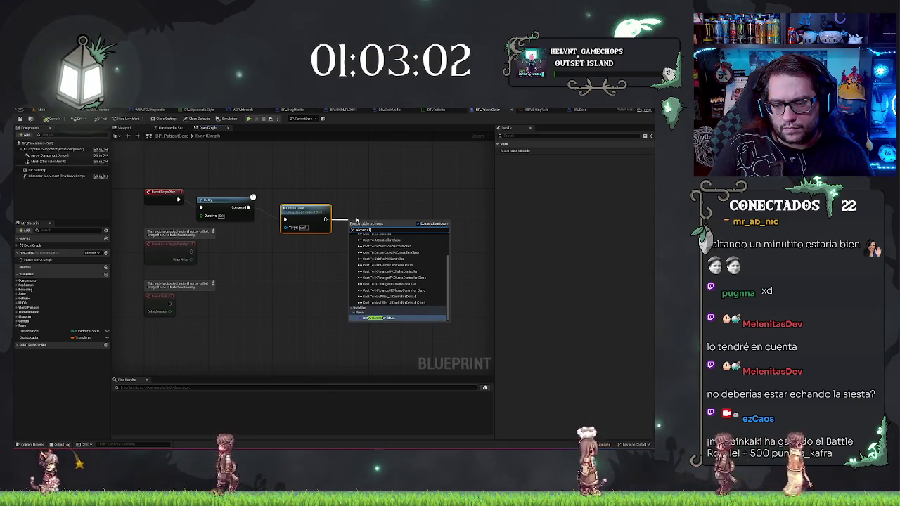
{"action": "key", "text": "Return"}
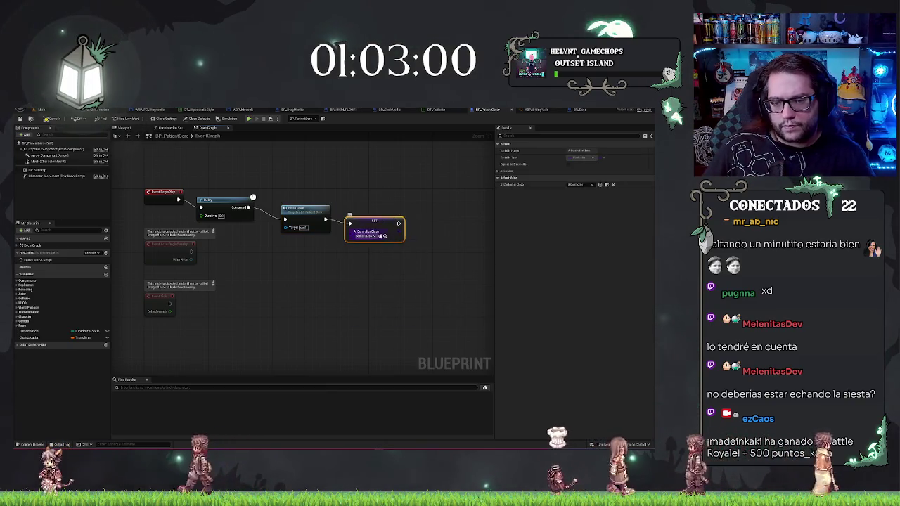
{"action": "left_click", "coordinate": [380, 236]}
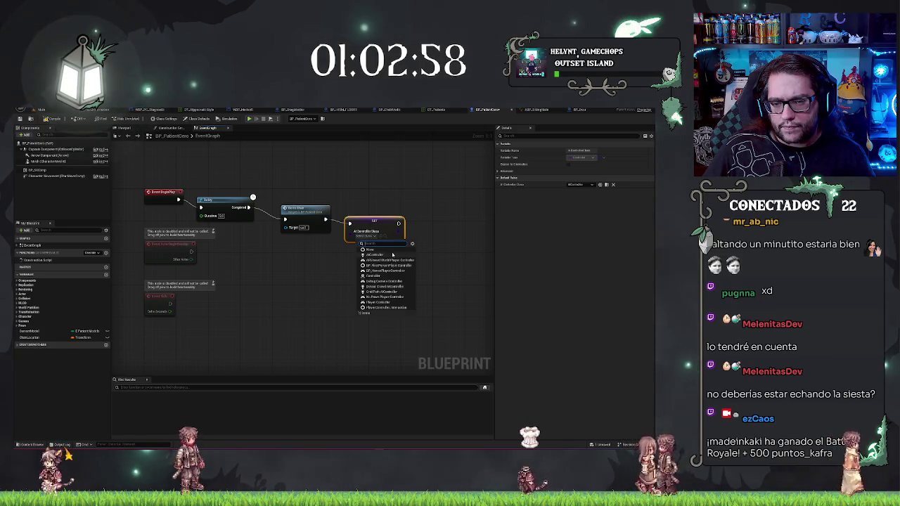
{"action": "left_click", "coordinate": [400, 320]}
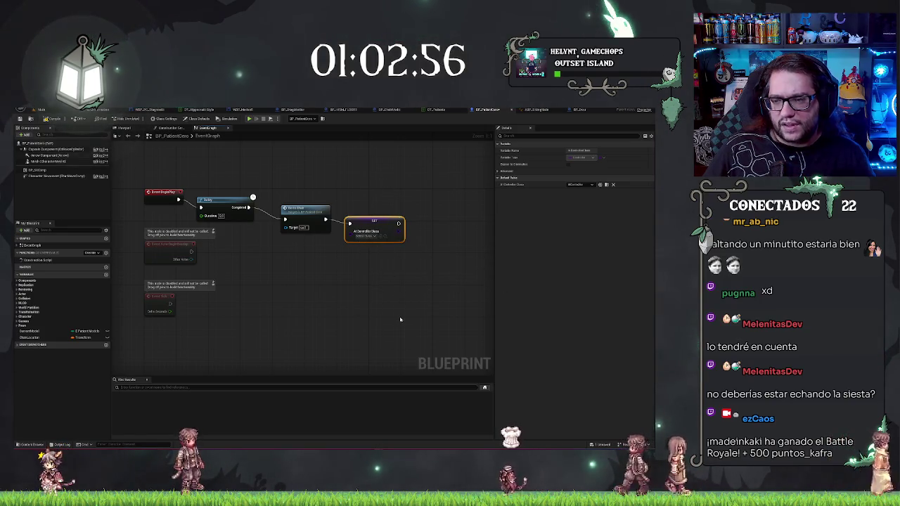
{"action": "key", "text": "Delete"}
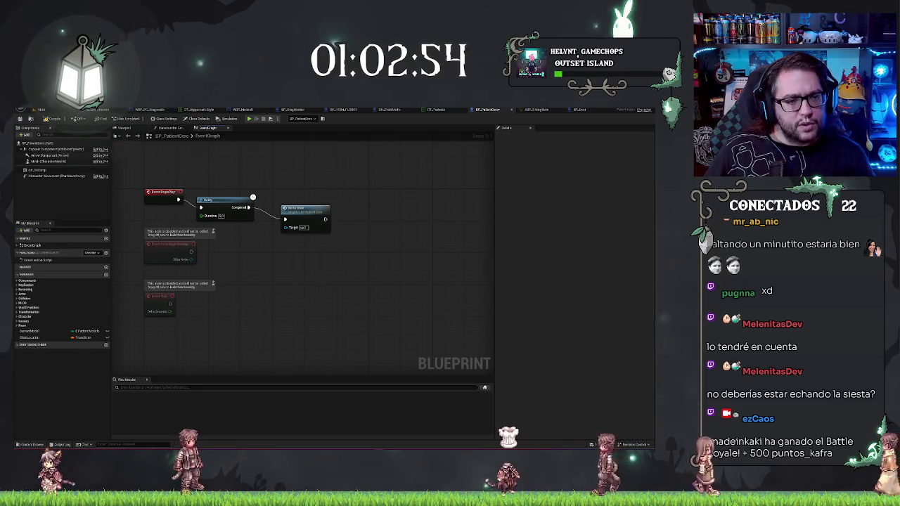
{"action": "left_click", "coordinate": [26, 134]}
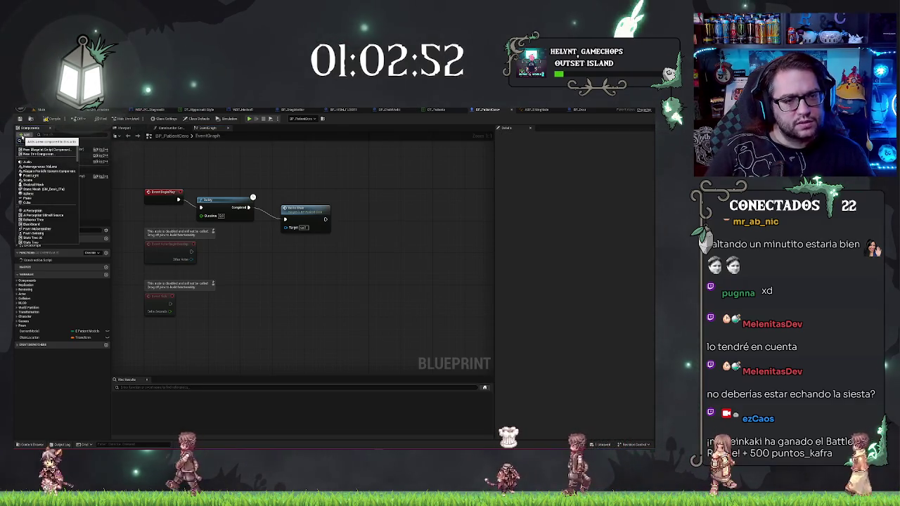
Inspect the Character Movement Details and open then close its Component Class list.
{"action": "type", "text": "a"}
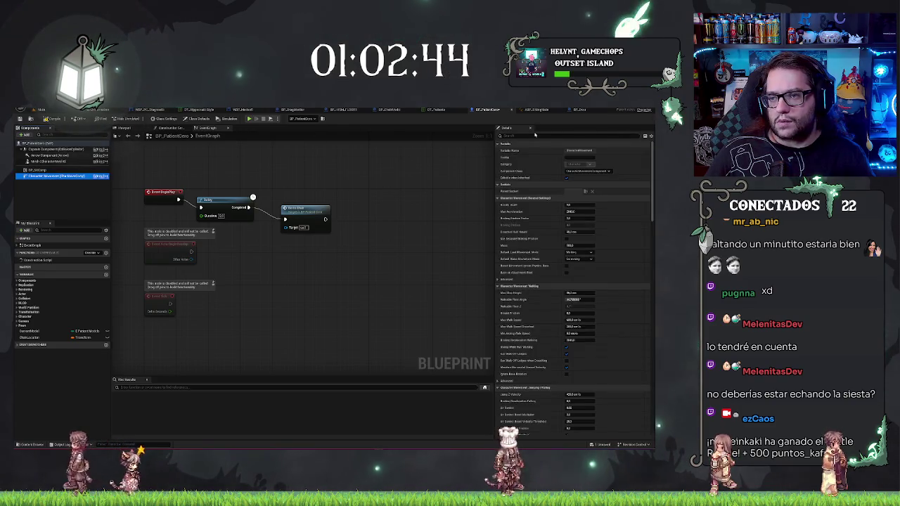
{"action": "scroll", "coordinate": [573, 281], "scroll_direction": "down", "scroll_amount": 10}
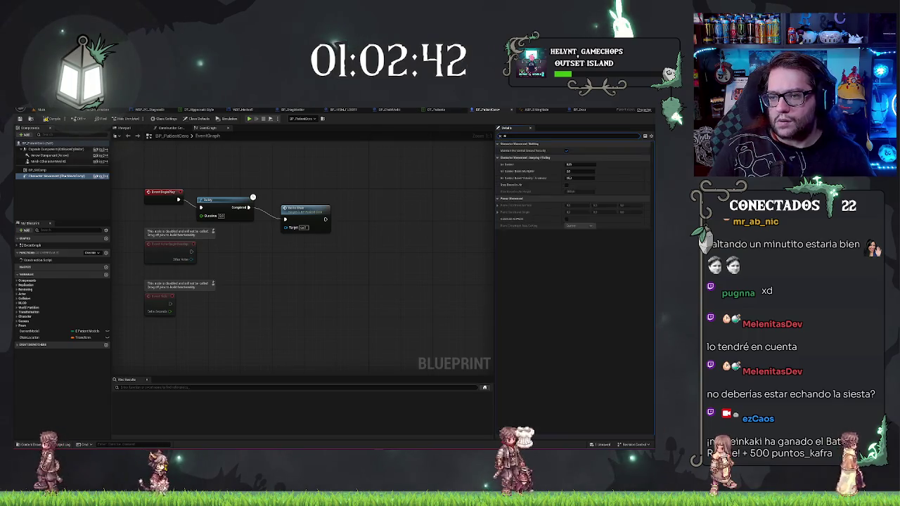
{"action": "scroll", "coordinate": [573, 281], "scroll_direction": "up", "scroll_amount": 10}
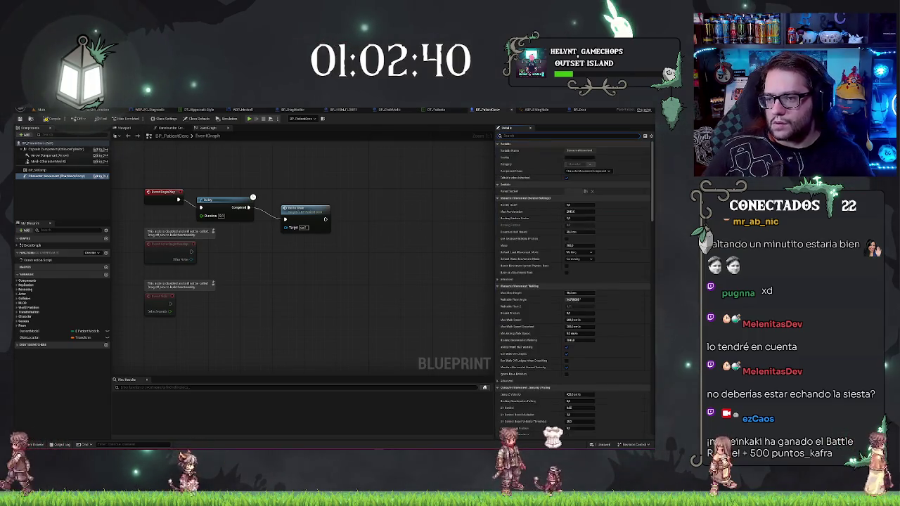
{"action": "left_click", "coordinate": [587, 170]}
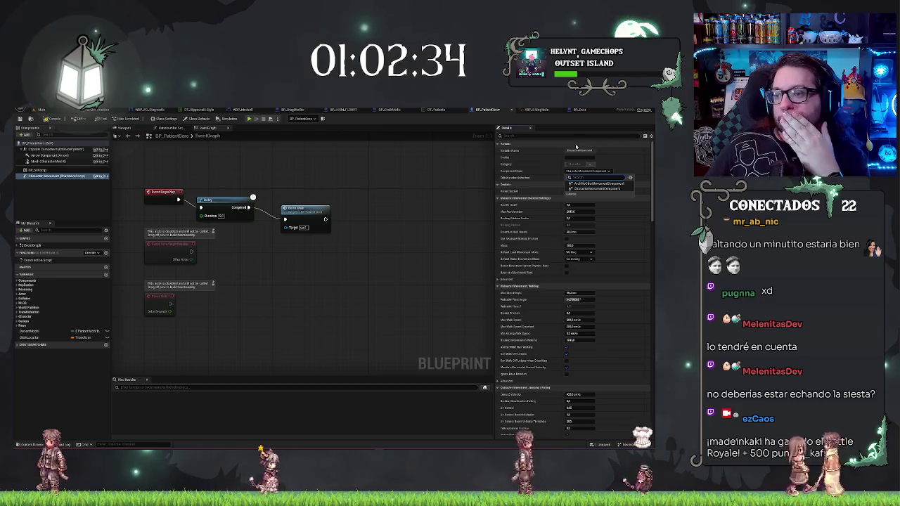
{"action": "left_click", "coordinate": [450, 194]}
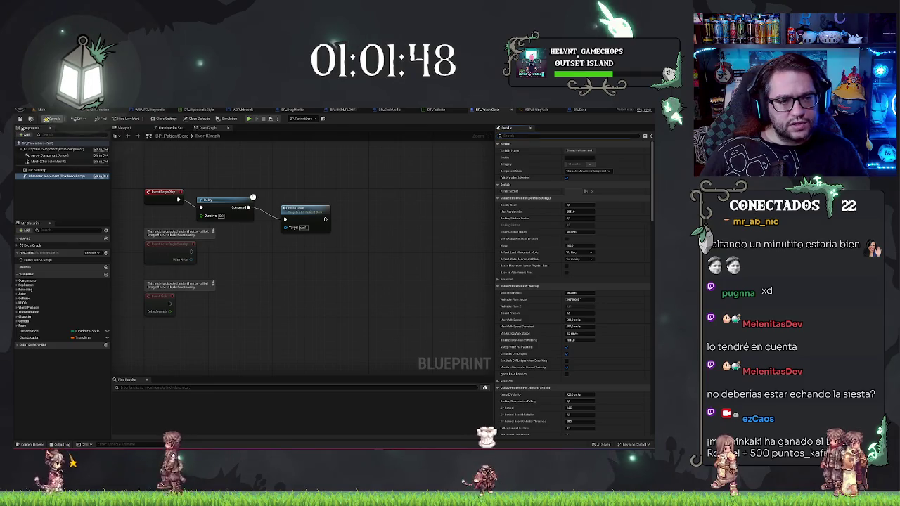
Save all, then reparent the patient blueprint to a class found by searching 'c'.
{"action": "key", "text": "ctrl+s"}
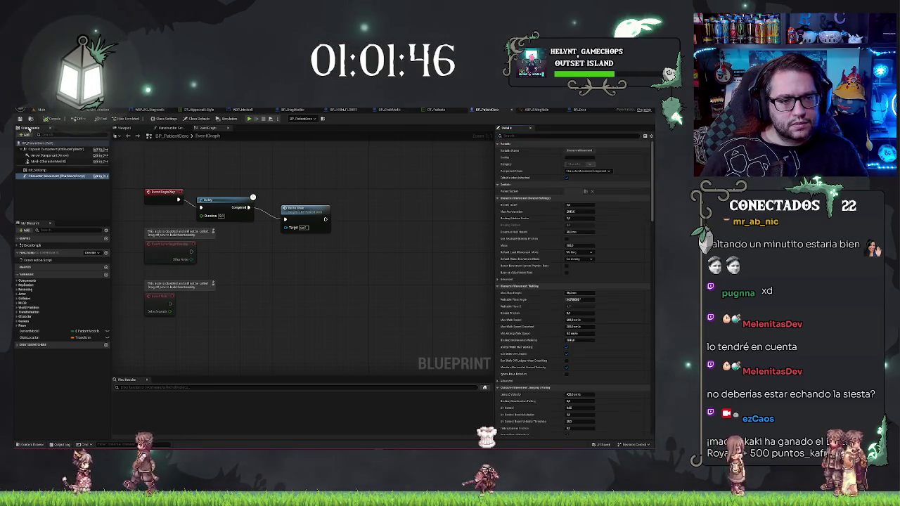
{"action": "left_click", "coordinate": [31, 110]}
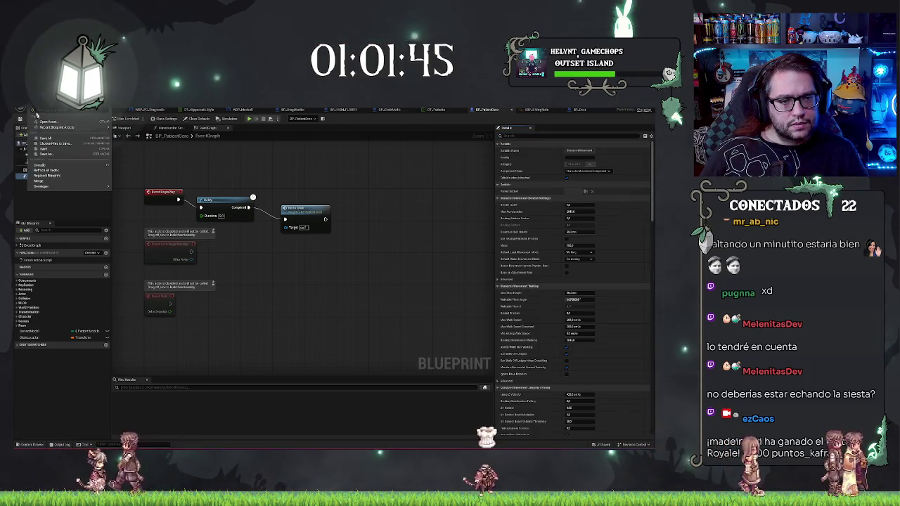
{"action": "left_click", "coordinate": [85, 174]}
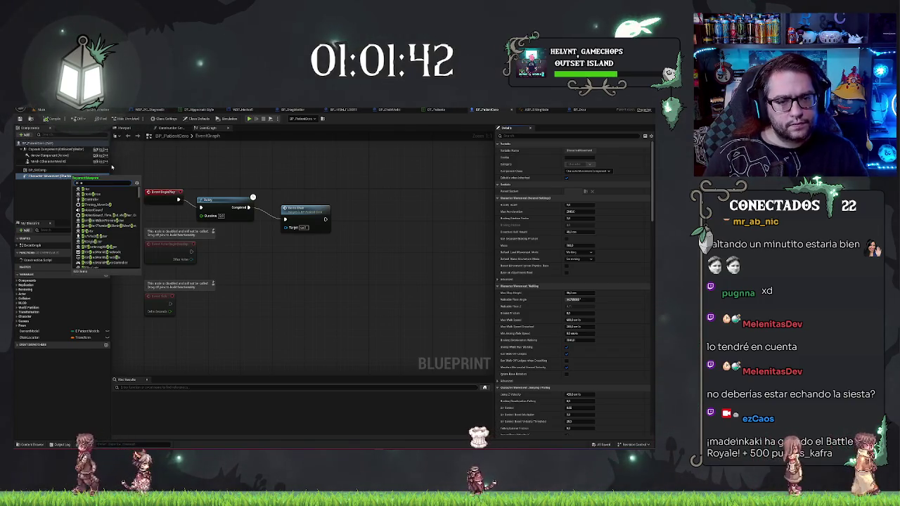
{"action": "type", "text": "c"}
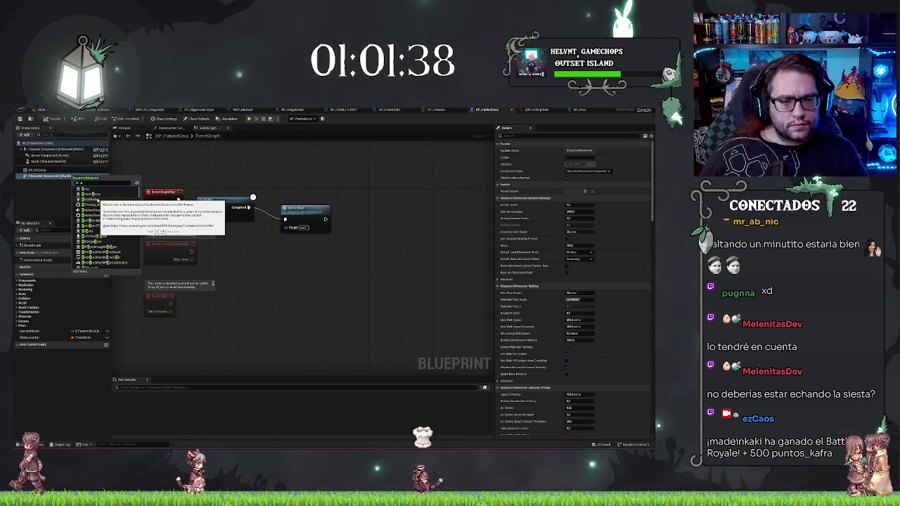
{"action": "left_click", "coordinate": [97, 200]}
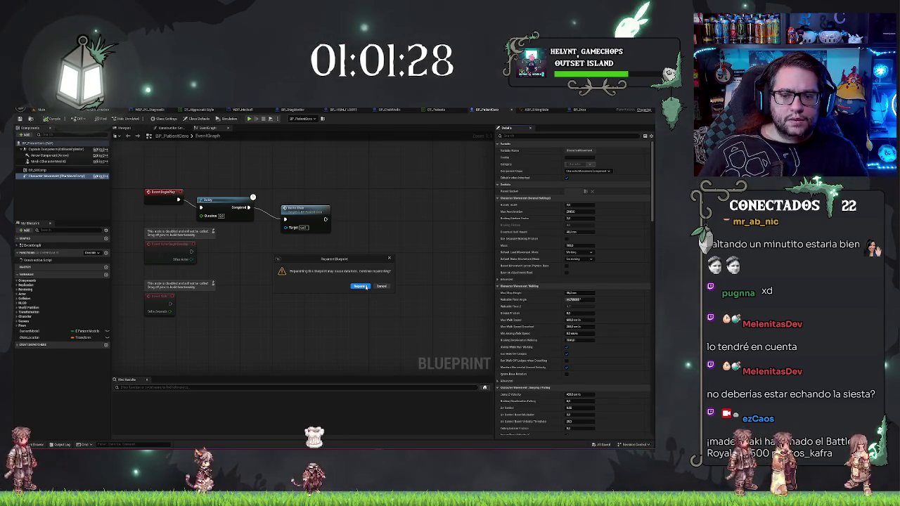
{"action": "left_click", "coordinate": [361, 286]}
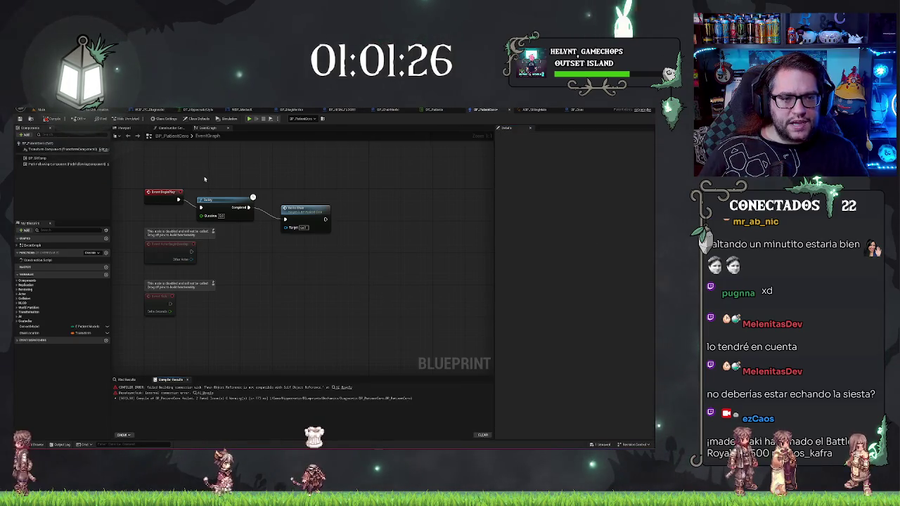
Undo the reparent and the earlier deletion after the compile errors appear.
{"action": "mouse_move", "coordinate": [265, 174]}
{"action": "left_mouse_down"}
{"action": "mouse_move", "coordinate": [301, 187]}
{"action": "mouse_move", "coordinate": [301, 267]}
{"action": "mouse_move", "coordinate": [279, 263]}
{"action": "mouse_move", "coordinate": [311, 160]}
{"action": "left_mouse_up"}
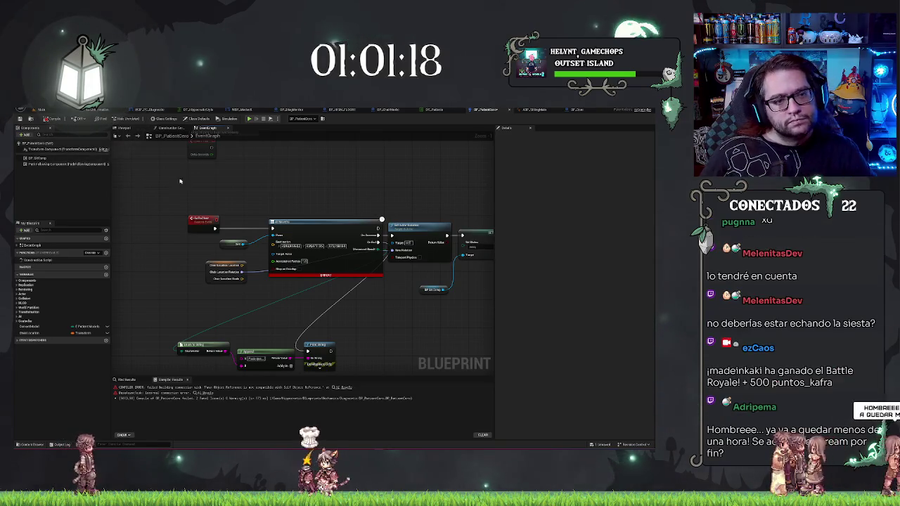
{"action": "key", "text": "ctrl+z"}
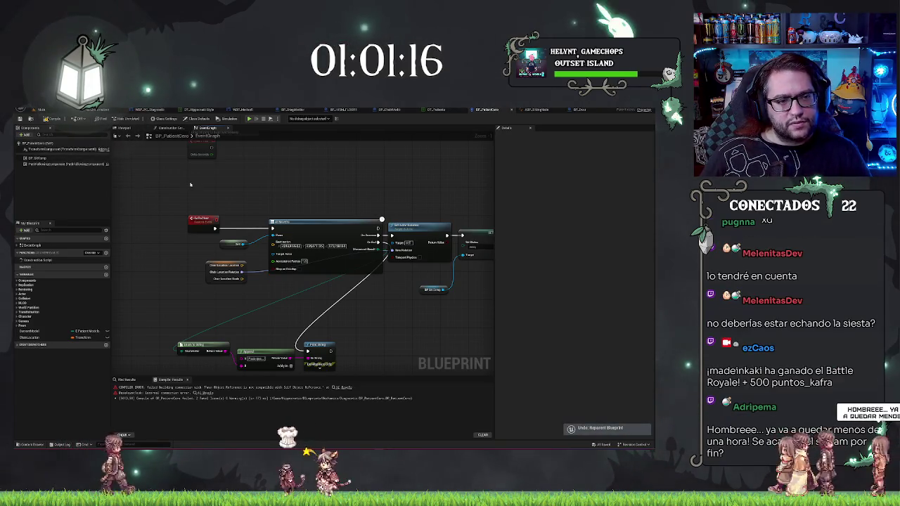
{"action": "key", "text": "ctrl+z"}
{"action": "left_click_drag", "start_coordinate": [299, 172], "coordinate": [275, 223]}
{"action": "left_click", "coordinate": [31, 110]}
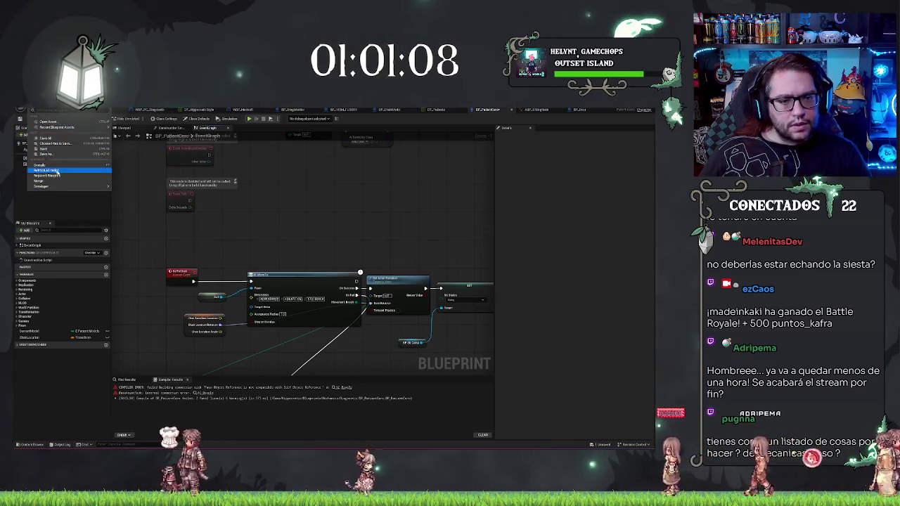
Reparent the patient blueprint to Character via a 'chara' search, then switch to the Epic Games Launcher.
{"action": "left_click", "coordinate": [55, 176]}
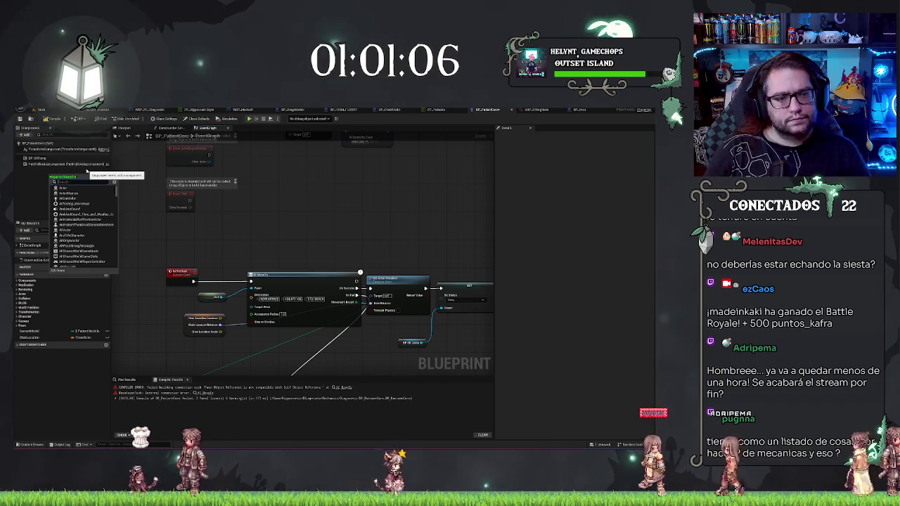
{"action": "type", "text": "chara"}
{"action": "left_click", "coordinate": [83, 245]}
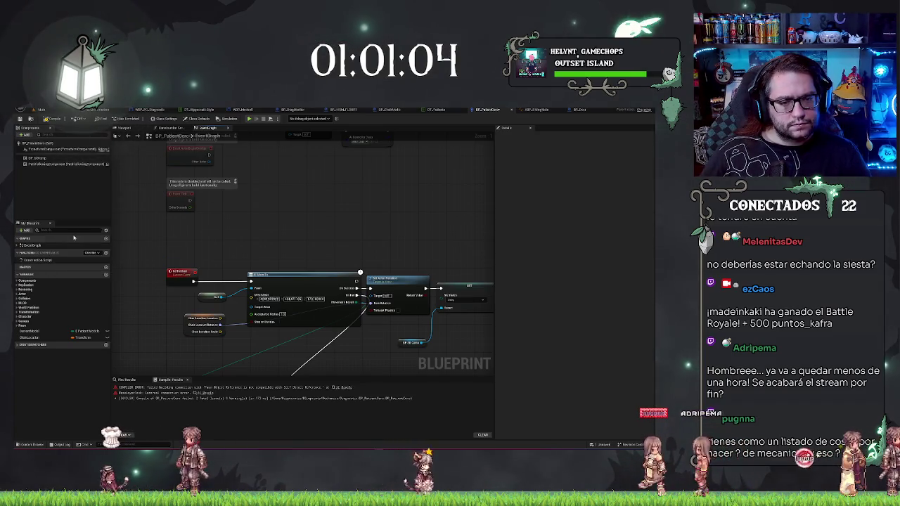
{"action": "scroll", "coordinate": [306, 208], "scroll_direction": "up", "scroll_amount": 3}
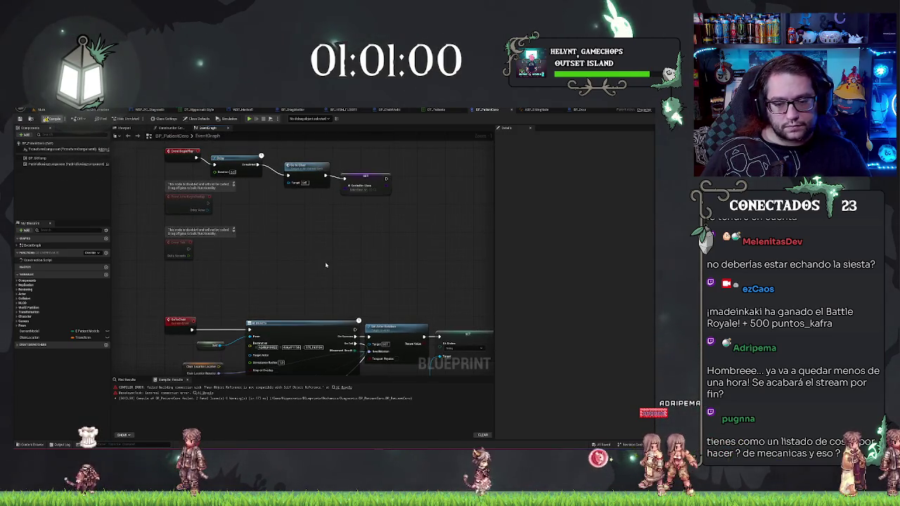
{"action": "scroll", "coordinate": [325, 265], "scroll_direction": "down", "scroll_amount": 2}
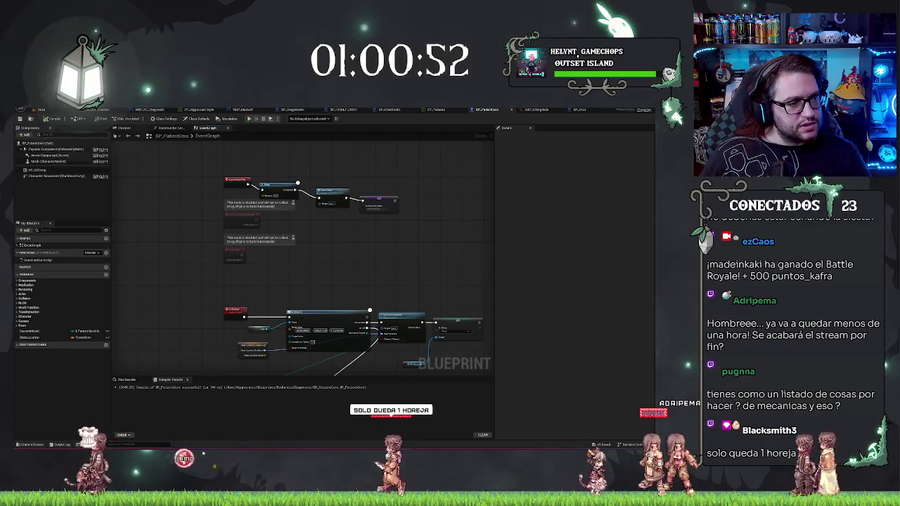
{"action": "key", "text": "alt+Tab"}
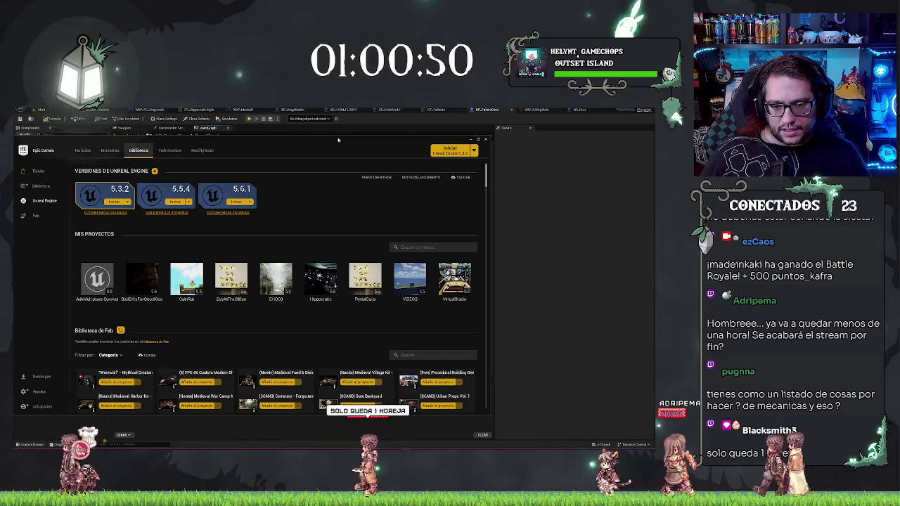
Open the DayAtTheOffice project from the Library's My Projects list.
{"action": "double_click", "coordinate": [231, 282]}
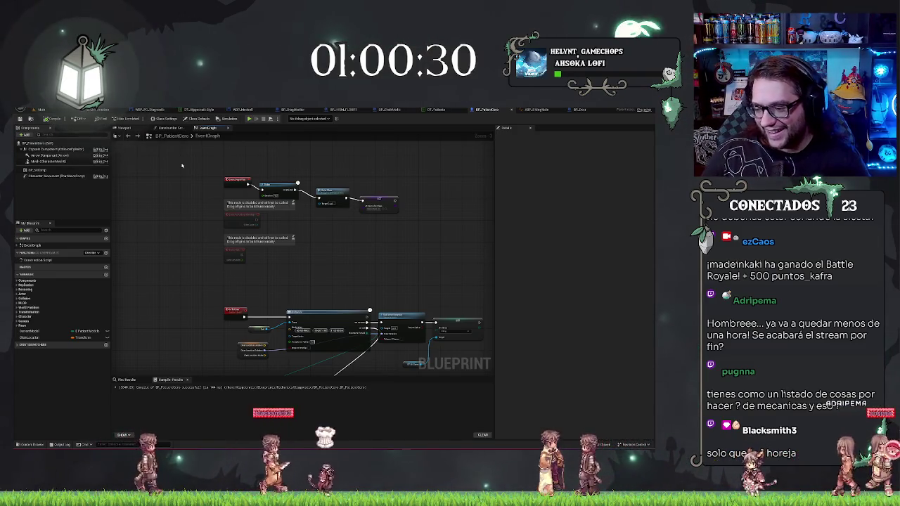
Leave the BP_PatientCore graph and return to the hospital level viewport.
{"action": "left_click", "coordinate": [57, 110]}
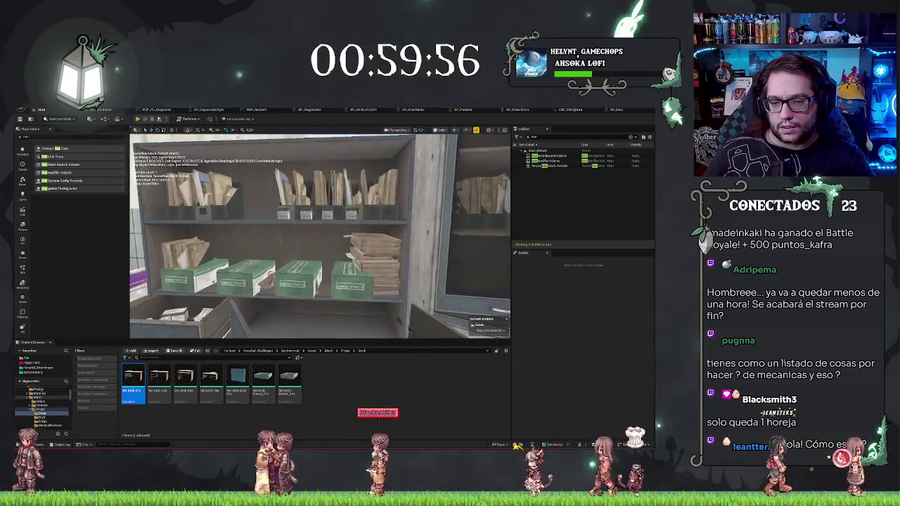
Select the cabinet rack with the open drawer in the level viewport.
{"action": "left_click", "coordinate": [450, 281]}
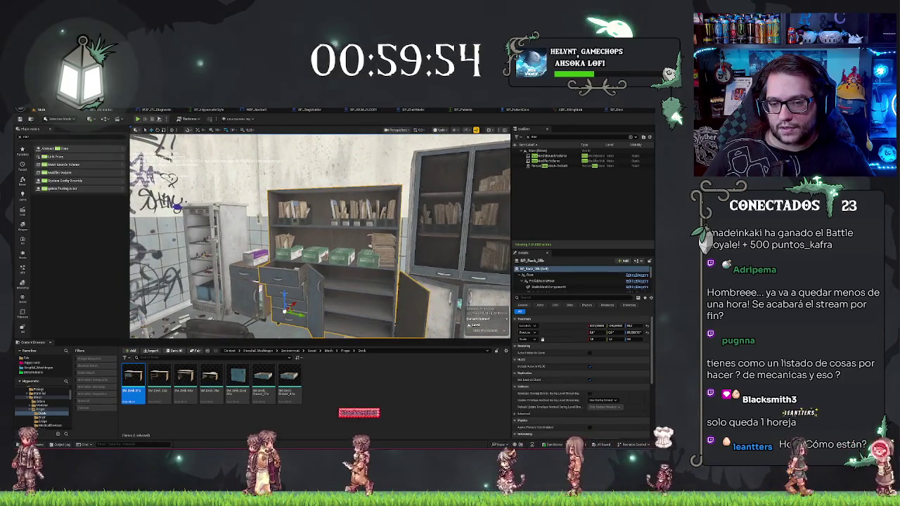
{"action": "left_click", "coordinate": [309, 281]}
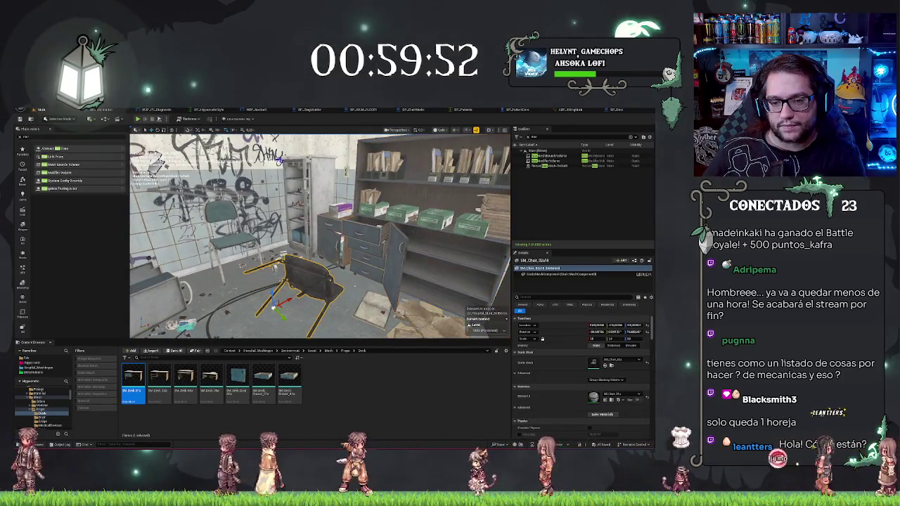
{"action": "key", "text": "Escape"}
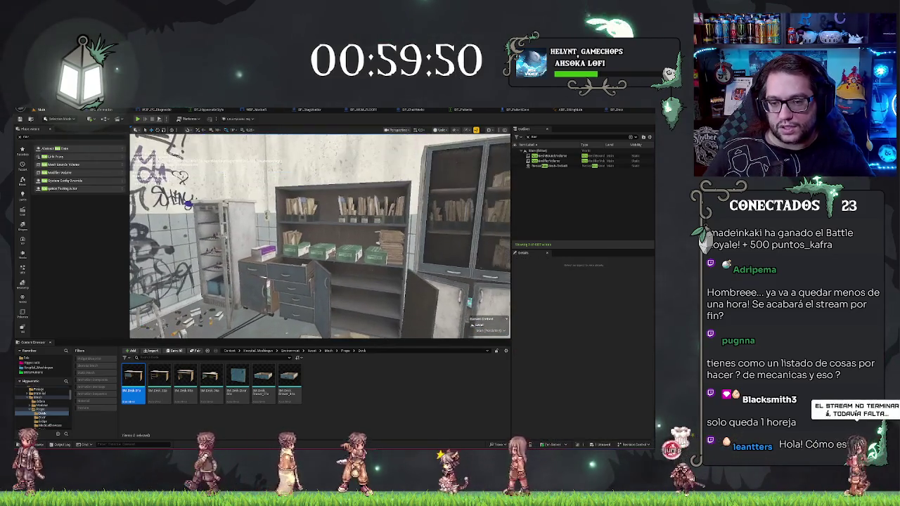
{"action": "left_click", "coordinate": [457, 309]}
Pick its StaticMeshComponent4 and open BP_Rack_05b's blueprint Viewport with Ctrl+E.
{"action": "scroll", "coordinate": [549, 282], "scroll_direction": "down", "scroll_amount": 2}
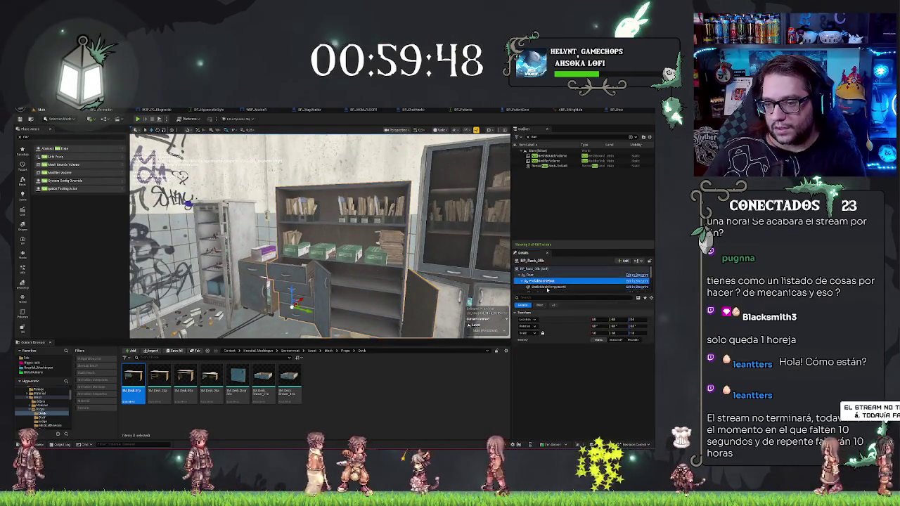
{"action": "left_click", "coordinate": [548, 285]}
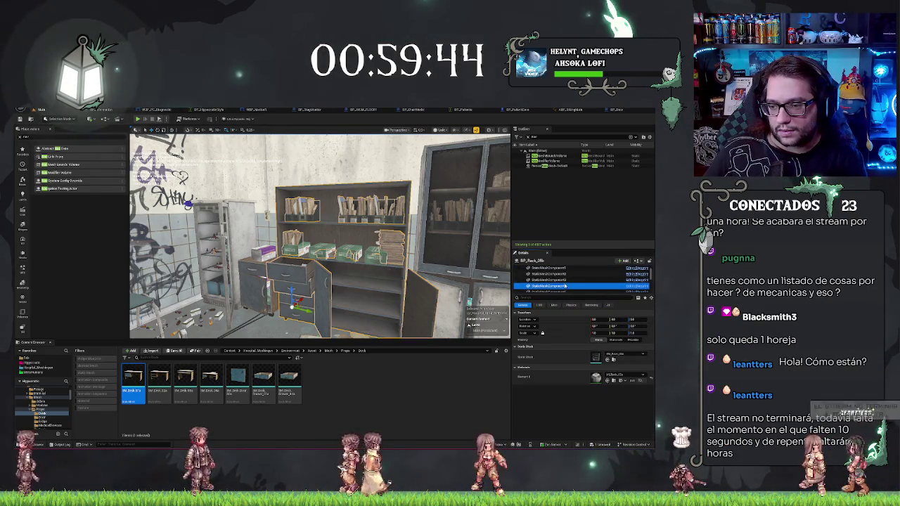
{"action": "left_click", "coordinate": [646, 357]}
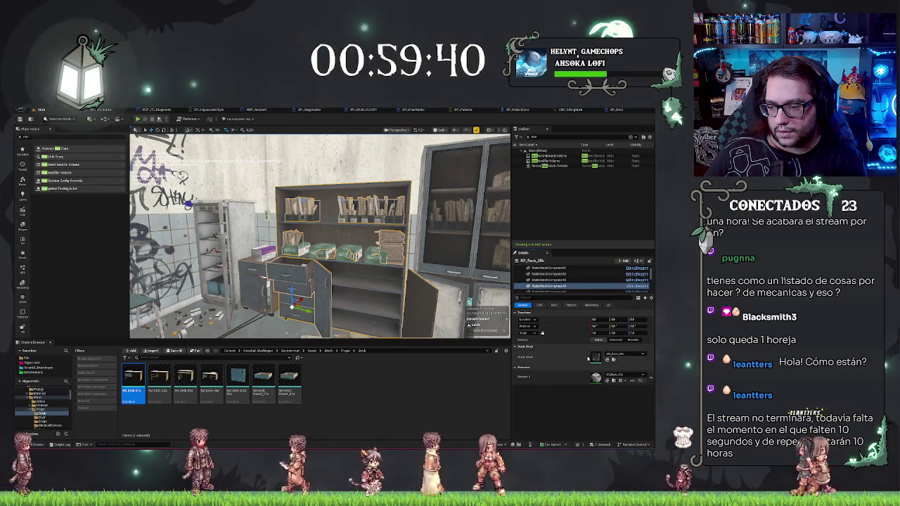
{"action": "left_click", "coordinate": [549, 286]}
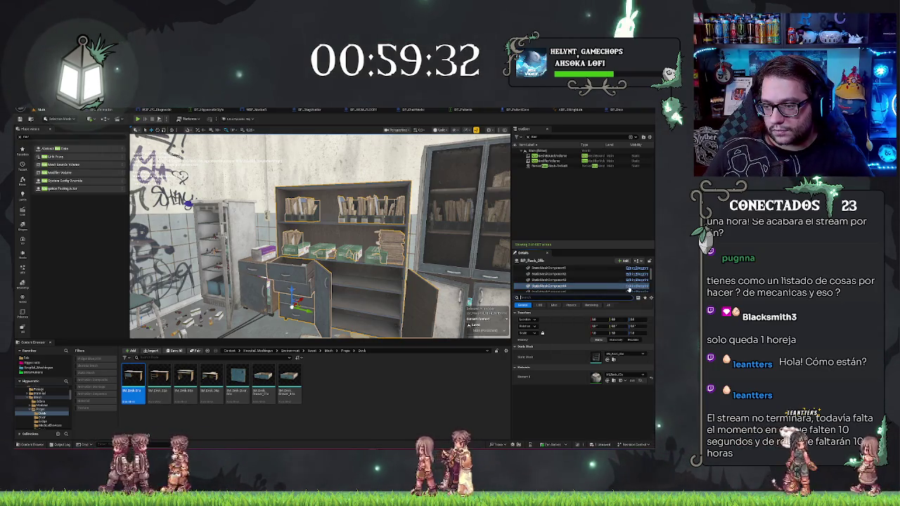
{"action": "key", "text": "ctrl+e"}
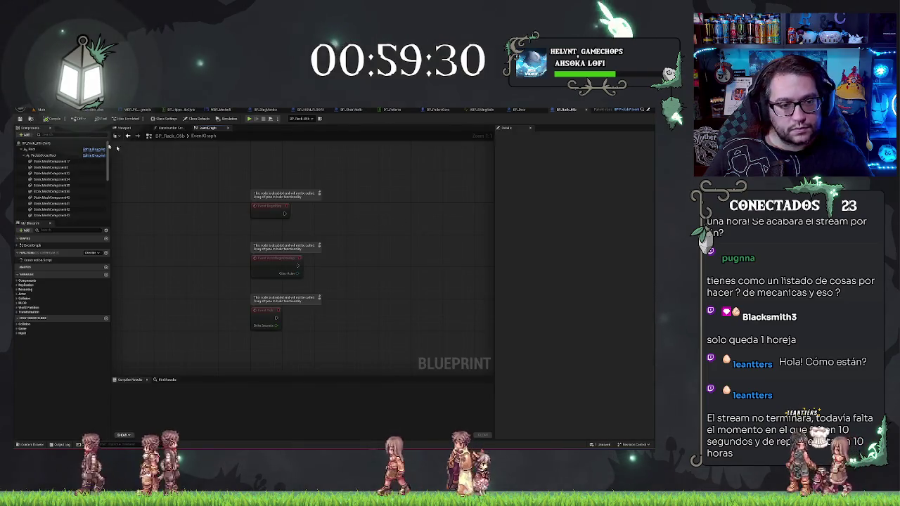
{"action": "left_click", "coordinate": [123, 128]}
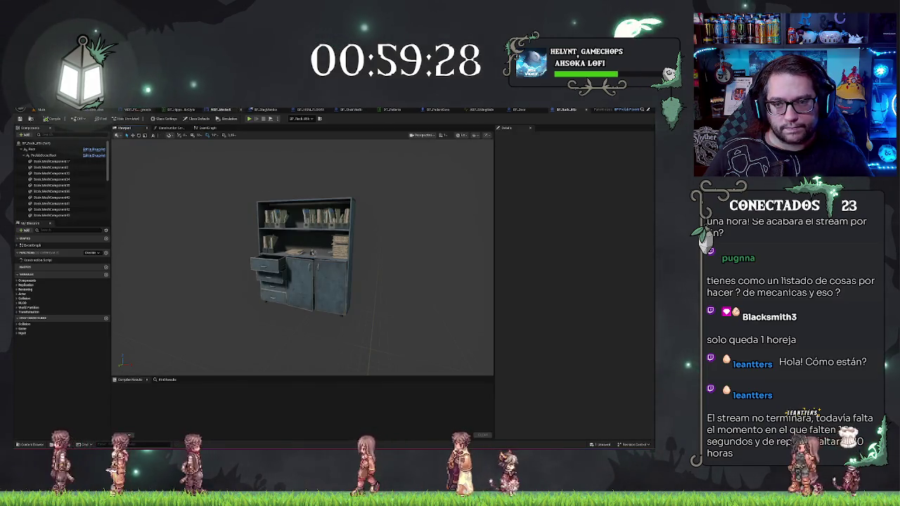